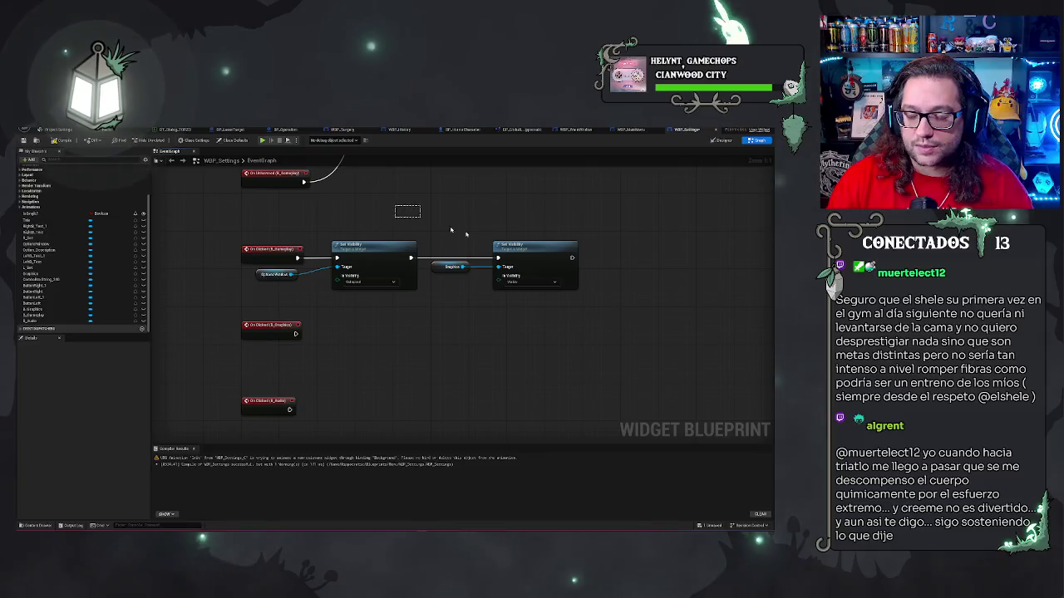
Move the Set Visibility nodes and Graphics getter right, then place the Options Window getter along its wire.
drag(450, 230, 515, 283)
drag(403, 287, 454, 295)
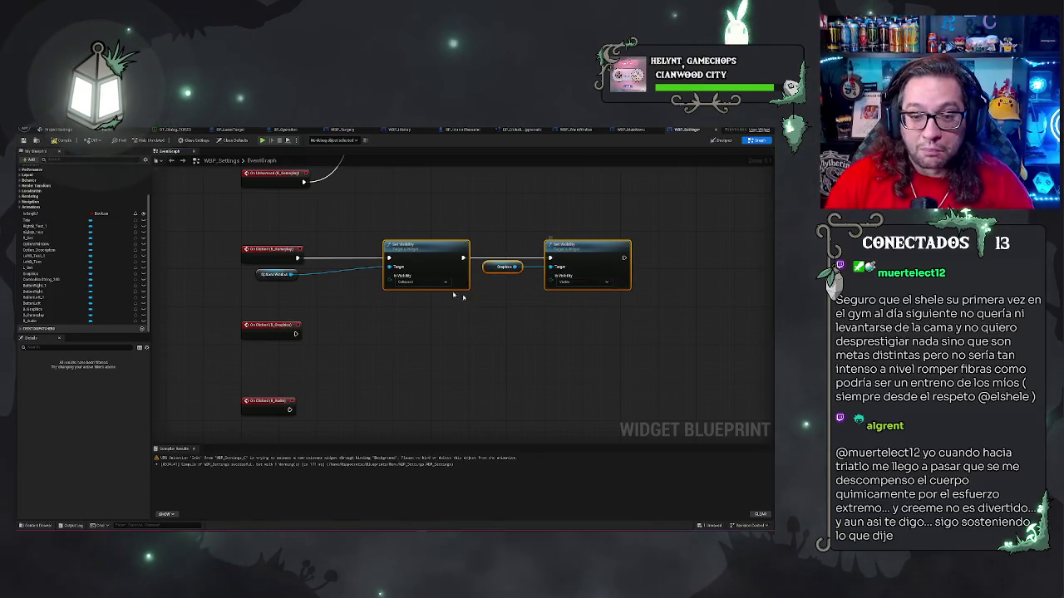
mouse_move(274, 274)
mouse_down()
mouse_move(333, 278)
mouse_move(337, 267)
mouse_up()
click(430, 214)
click(487, 209)
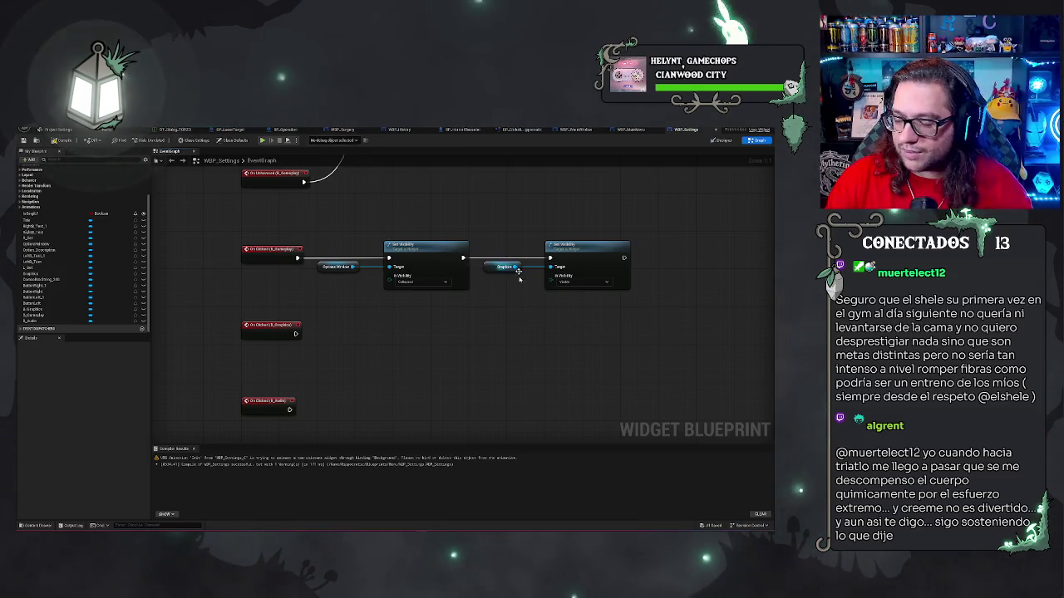
Pan the graph and check the Options Window variable's settings.
drag(521, 347, 470, 353)
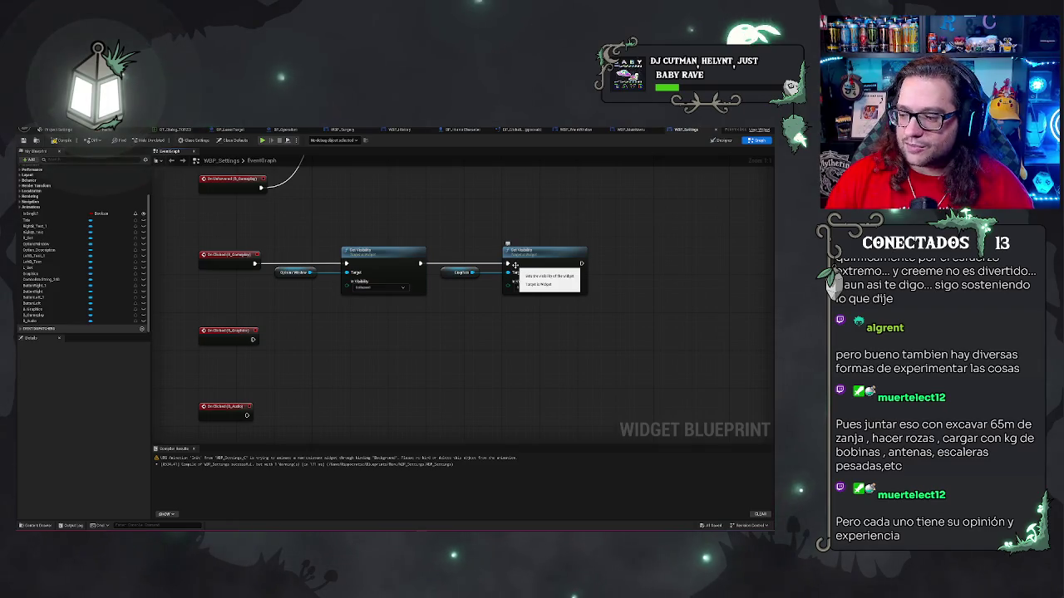
drag(626, 214, 573, 215)
drag(248, 198, 299, 186)
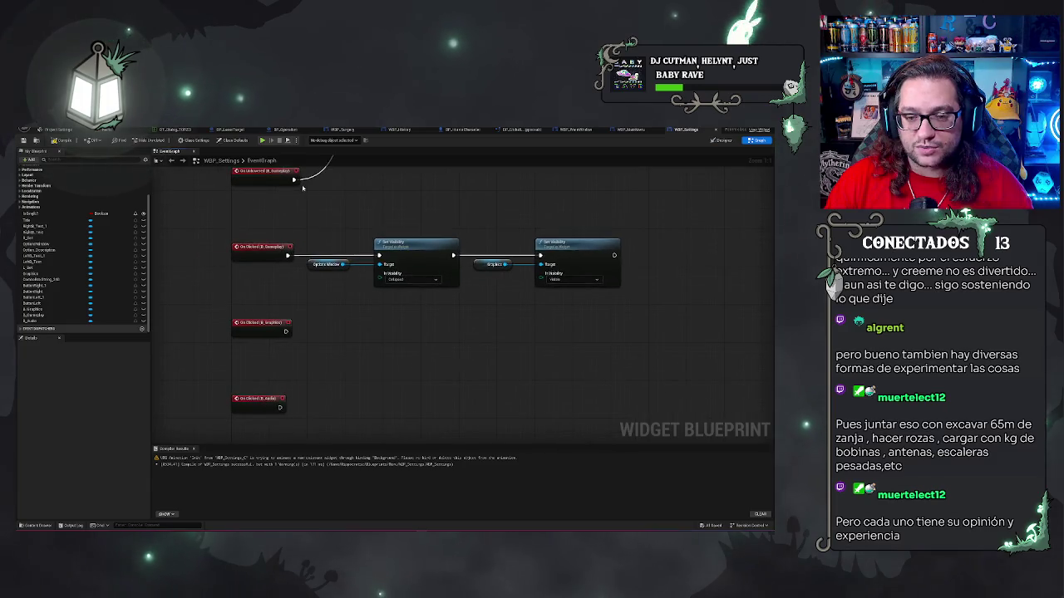
click(329, 264)
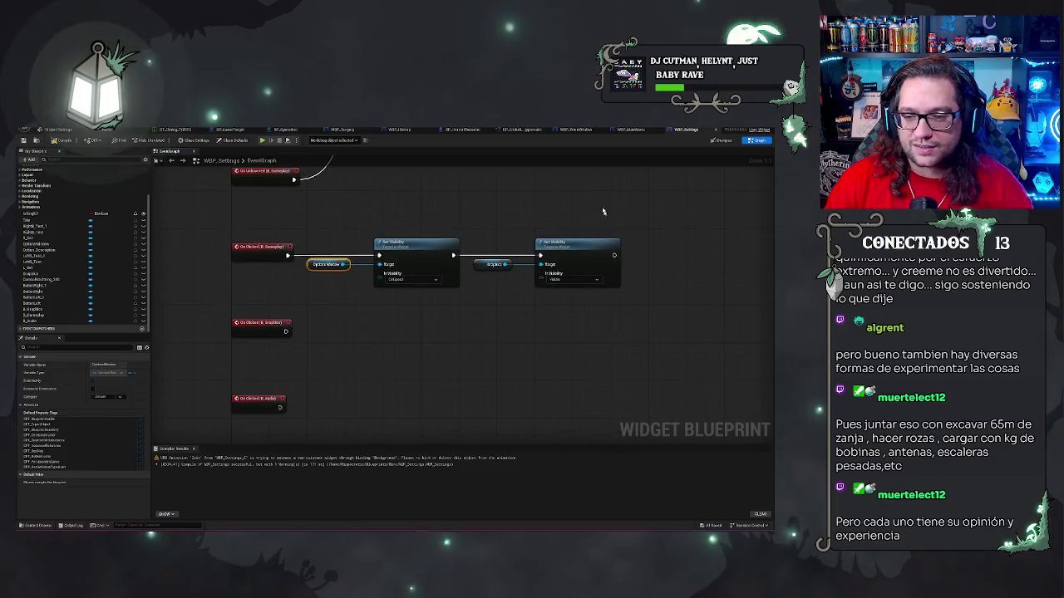
click(586, 342)
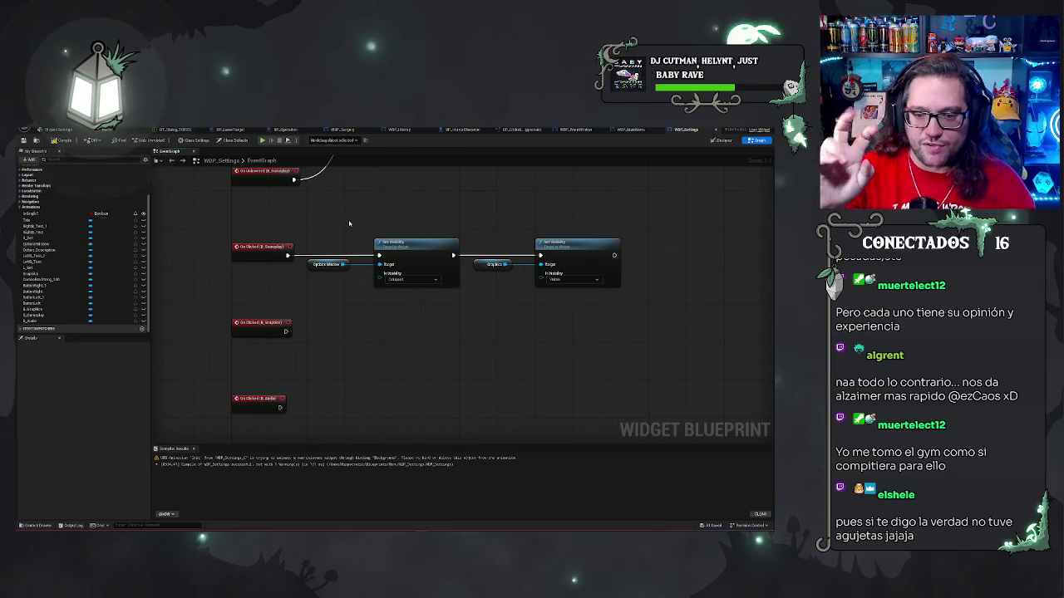
mouse_move(424, 361)
mouse_down()
mouse_move(434, 288)
mouse_move(434, 335)
mouse_up()
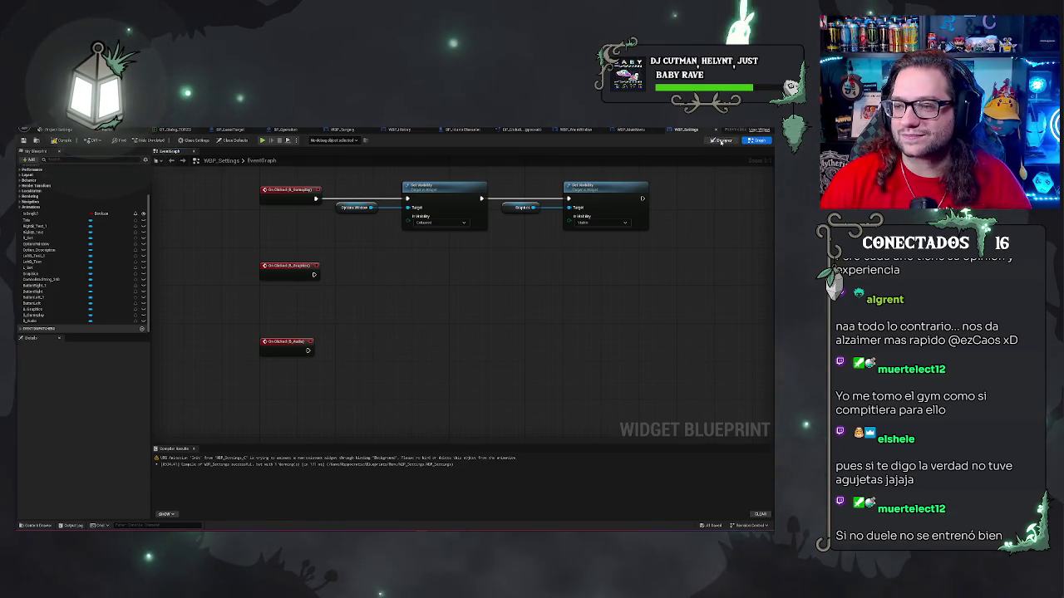
click(722, 141)
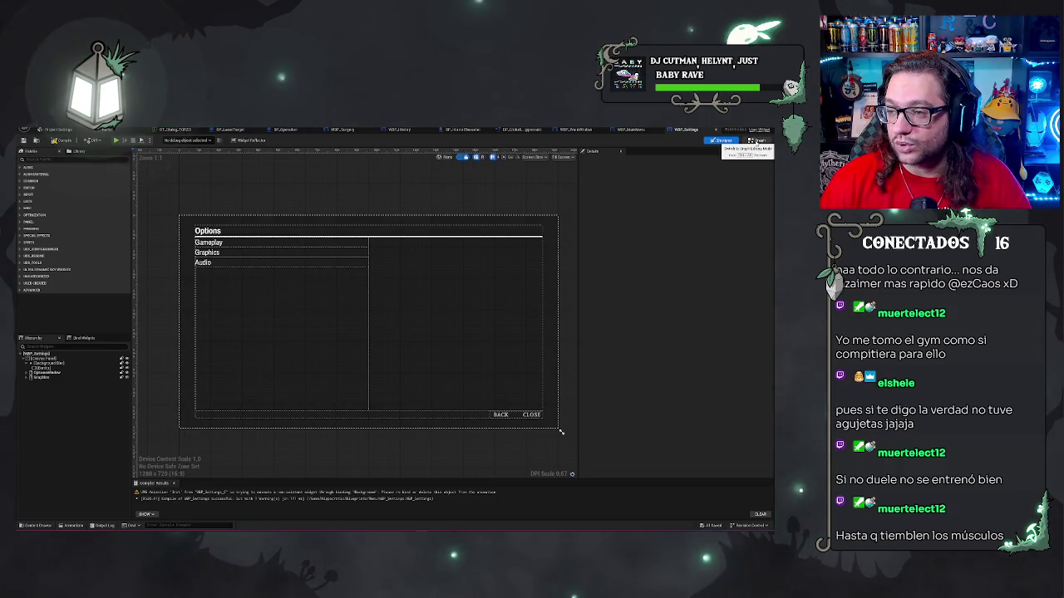
click(757, 141)
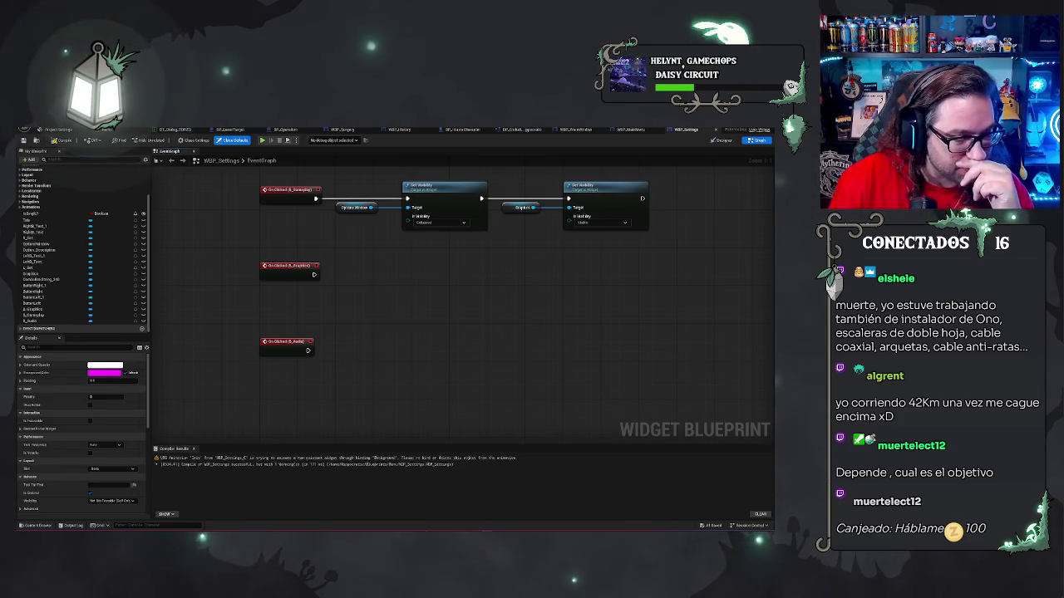
key(alt+p)
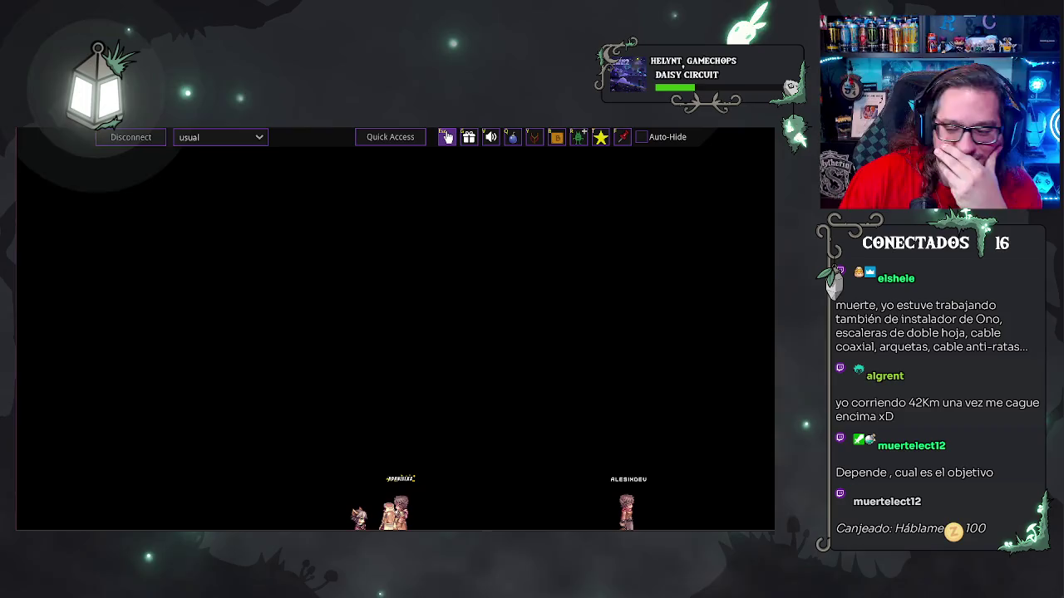
key(Escape)
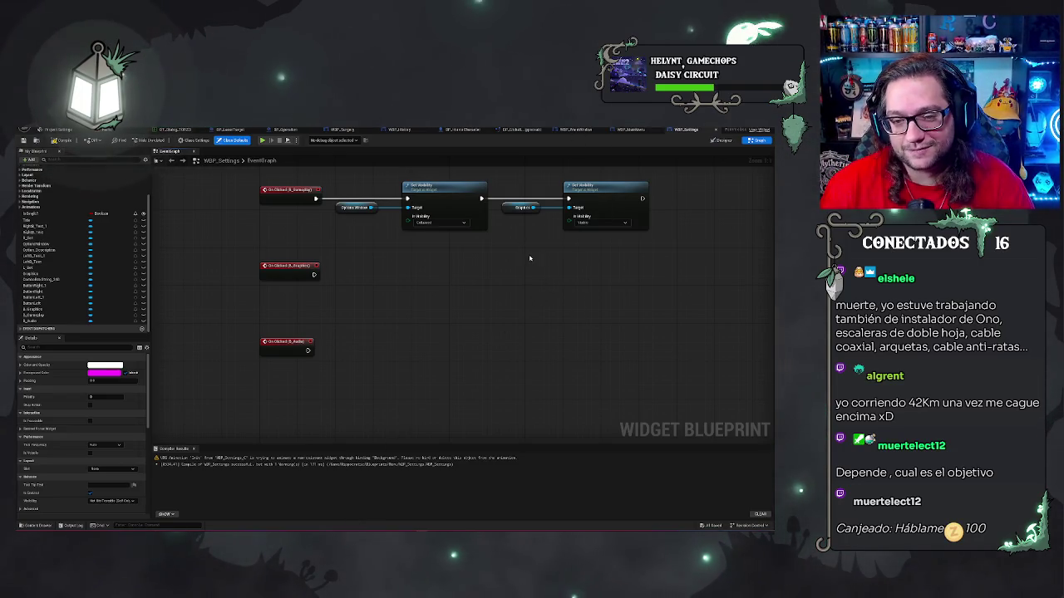
Pan the Event Graph to bring the tab hover events into view.
mouse_move(530, 258)
mouse_down()
mouse_move(500, 252)
mouse_move(496, 484)
mouse_up()
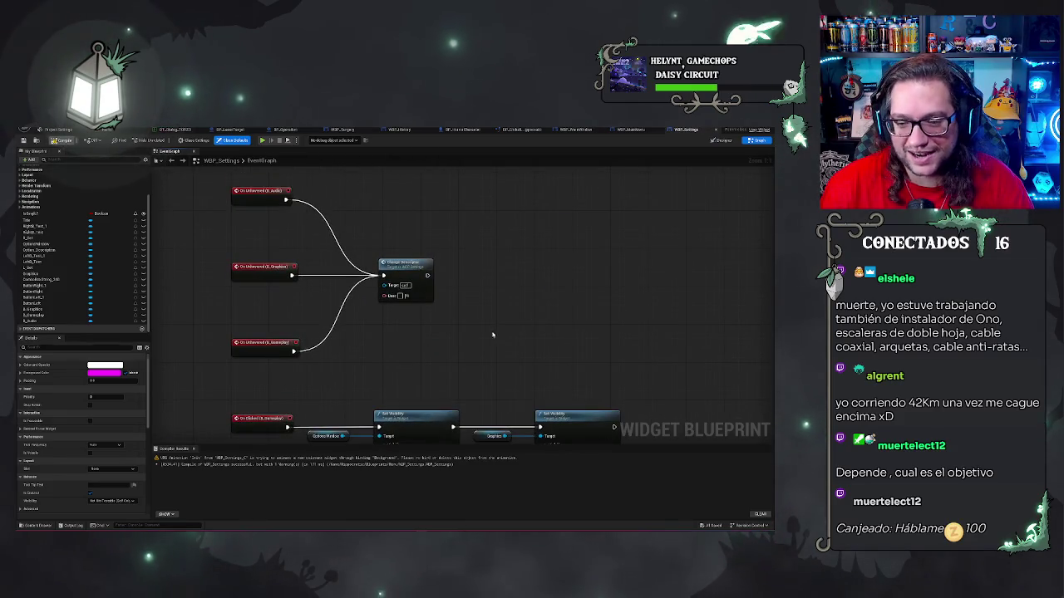
drag(491, 335, 496, 242)
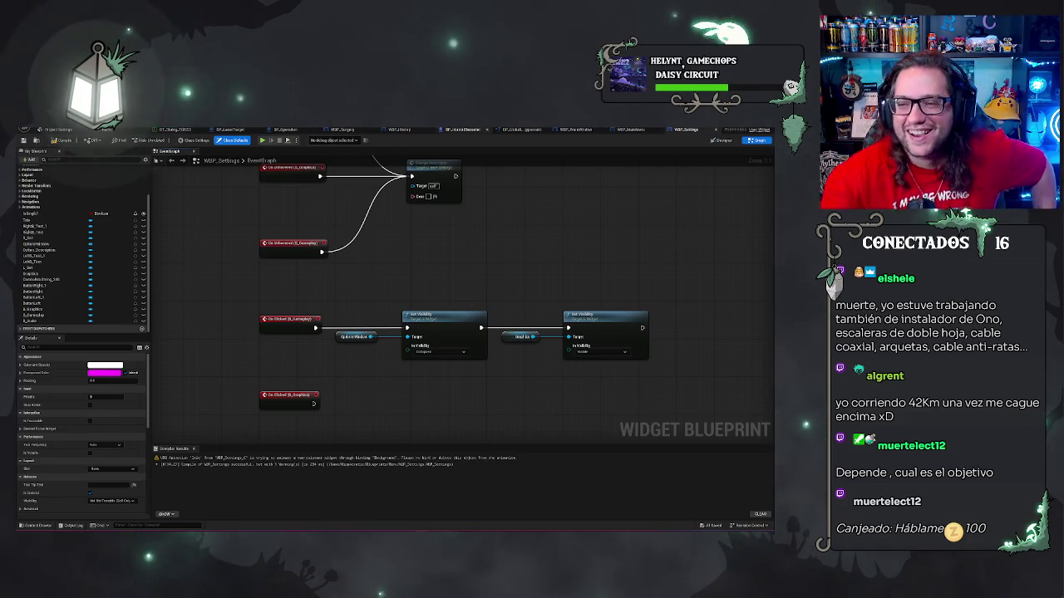
Return to the level editor, briefly opening the DT_Dialog data table on the way.
key(alt+Tab)
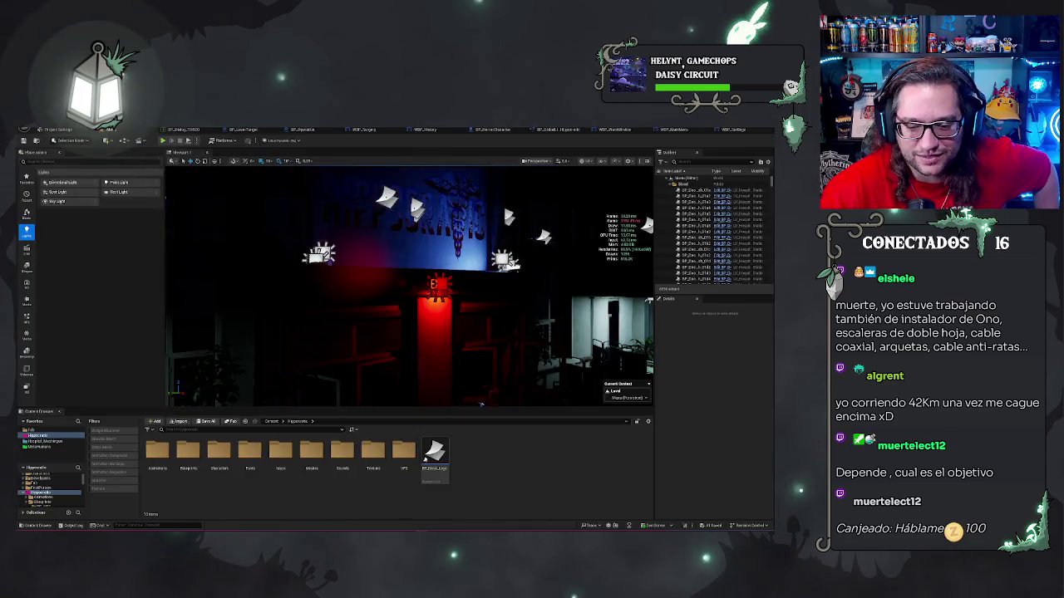
click(190, 130)
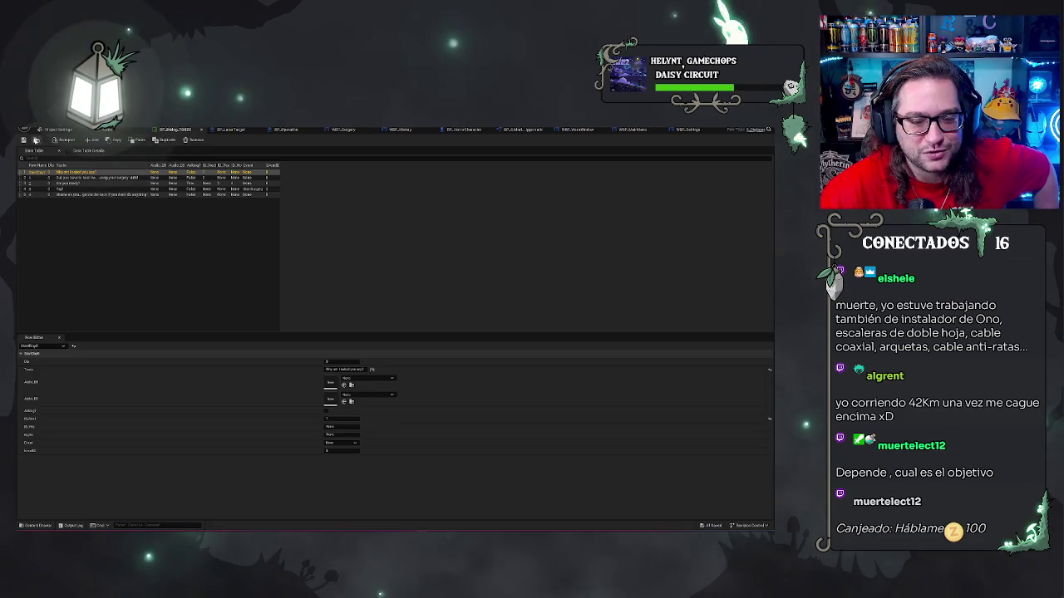
click(109, 130)
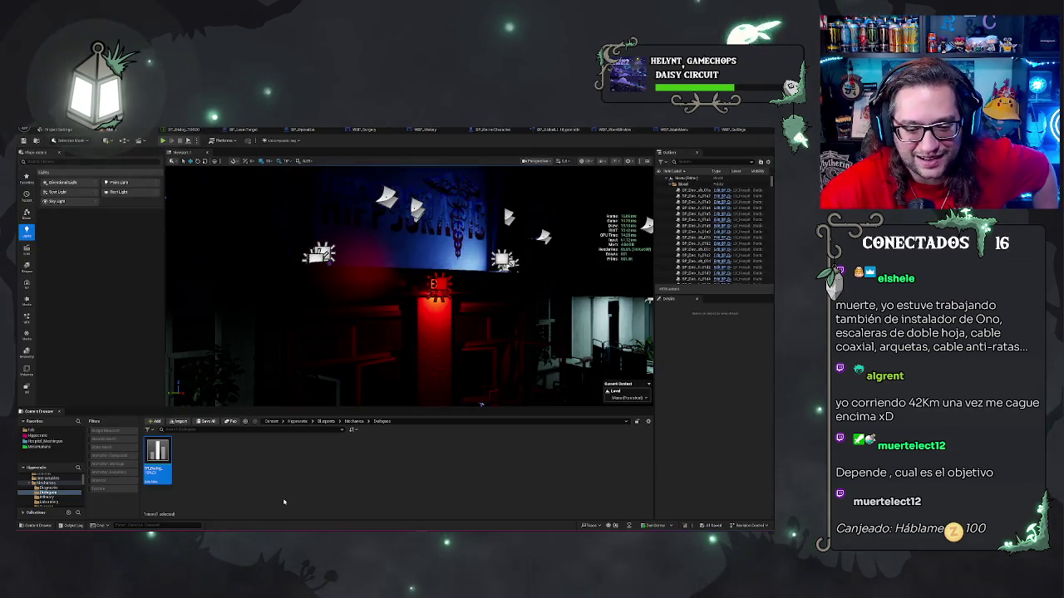
Browse the Mechanics folder and its Diagnostic, Laboratory and Surgery subfolders.
click(353, 421)
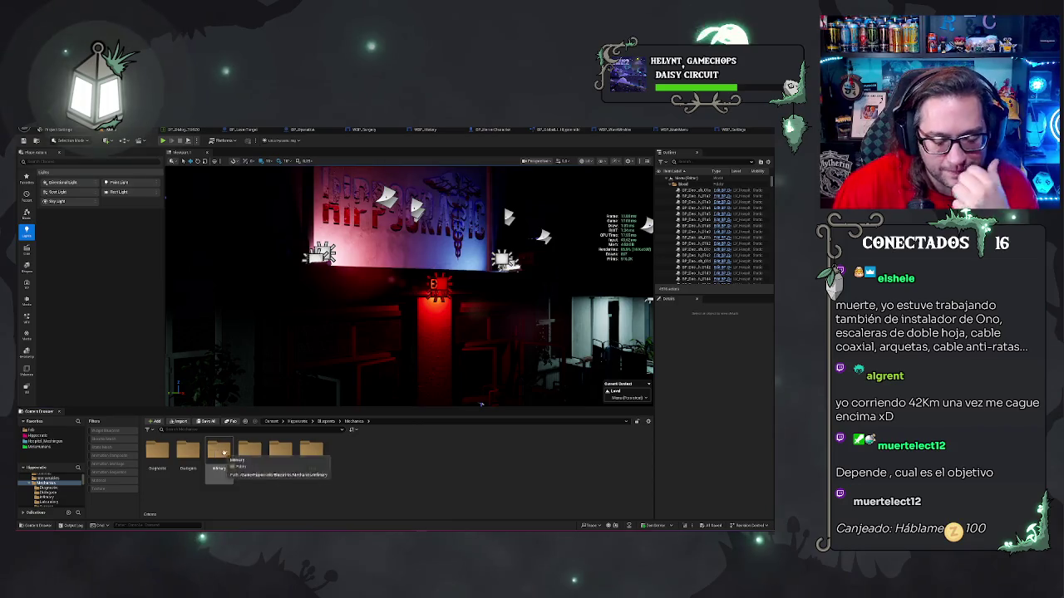
double_click(157, 449)
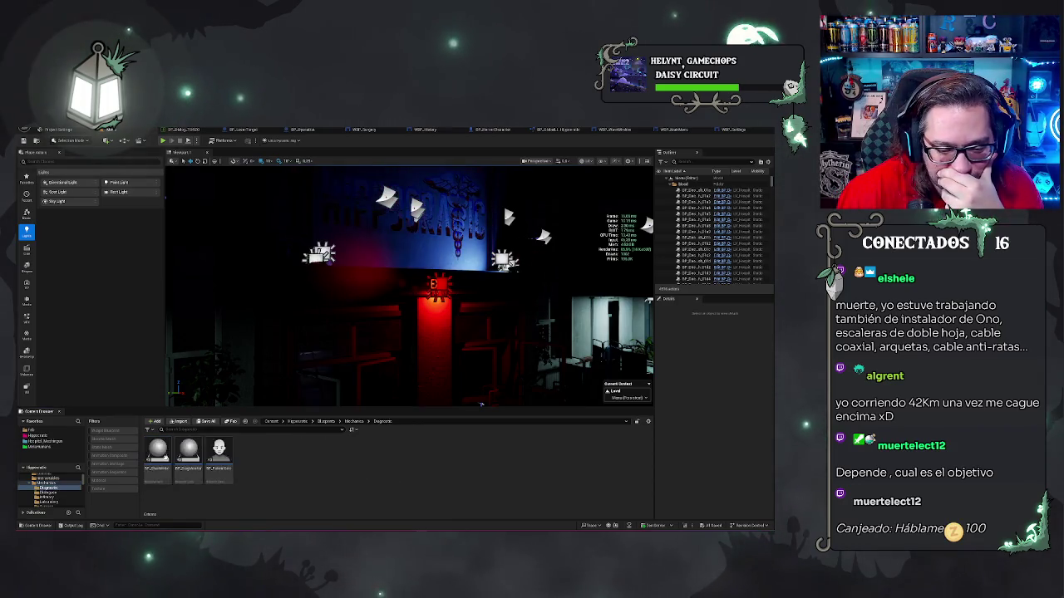
click(353, 421)
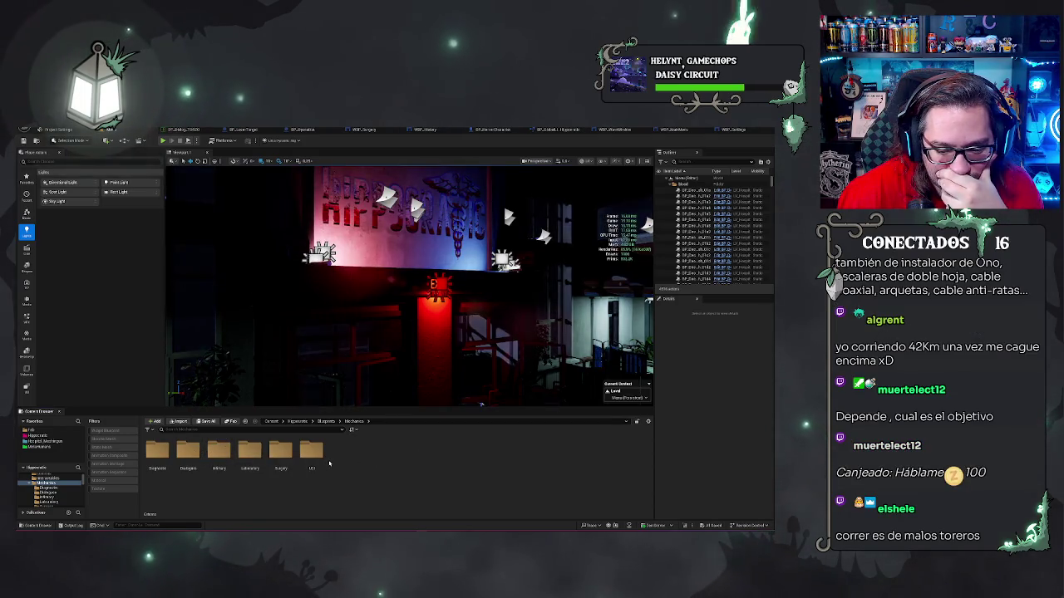
click(249, 449)
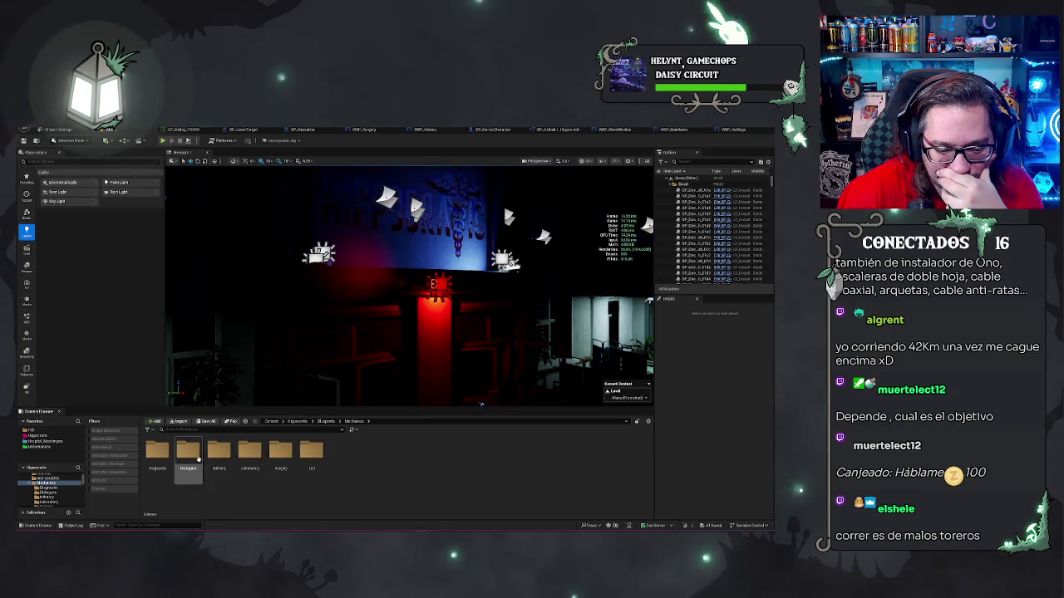
click(282, 449)
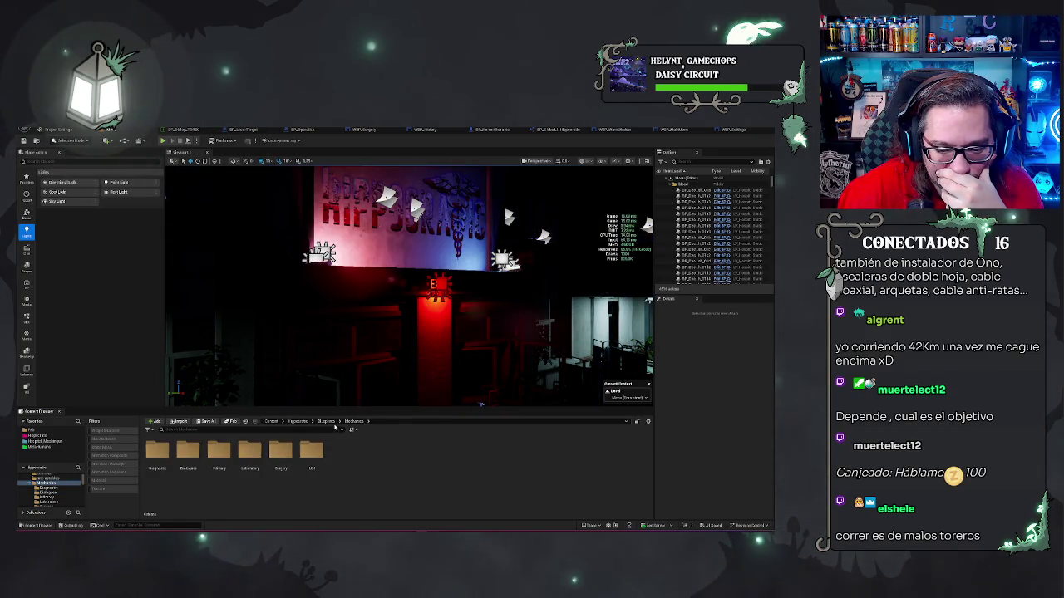
Go back up to Blueprints and open the Utils folder.
click(326, 422)
click(374, 453)
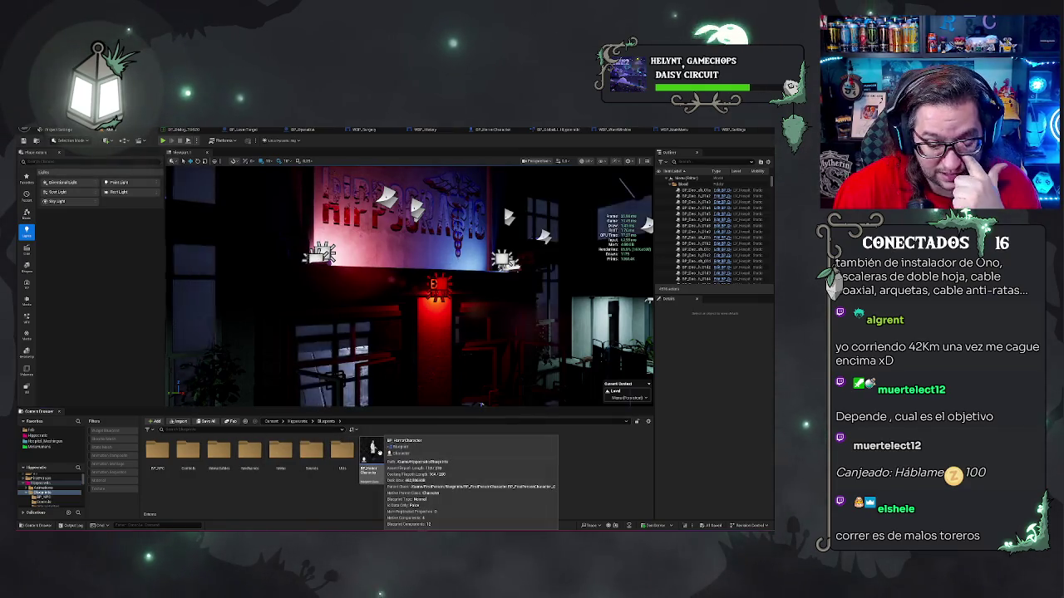
double_click(246, 458)
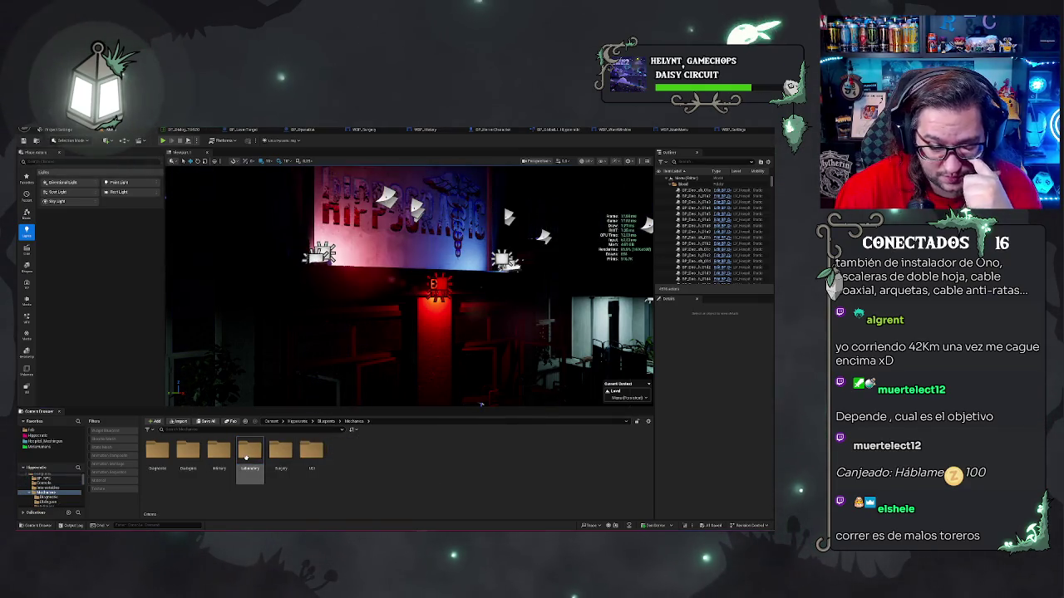
double_click(219, 453)
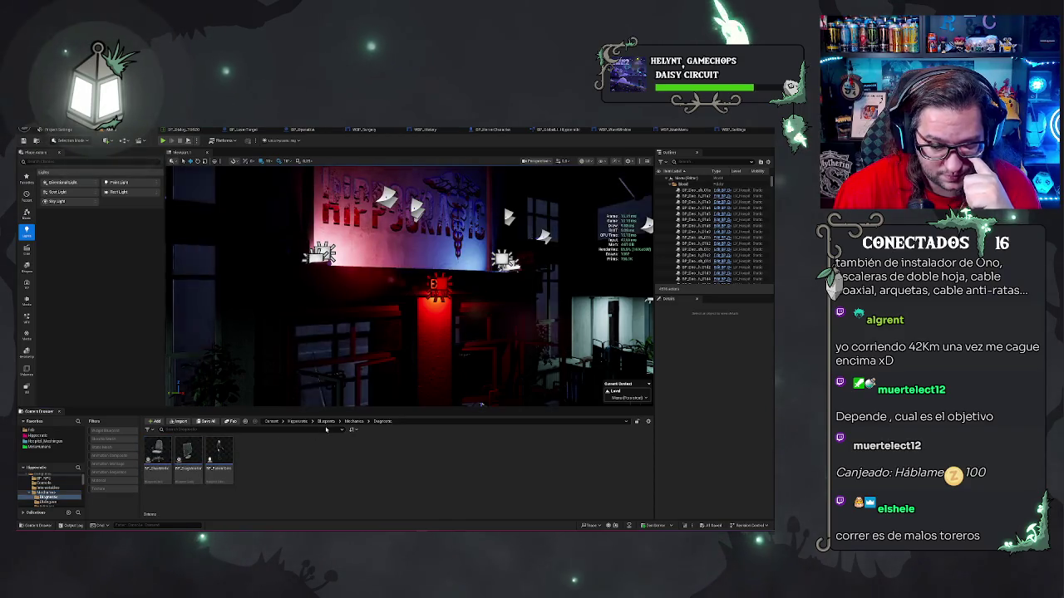
click(347, 422)
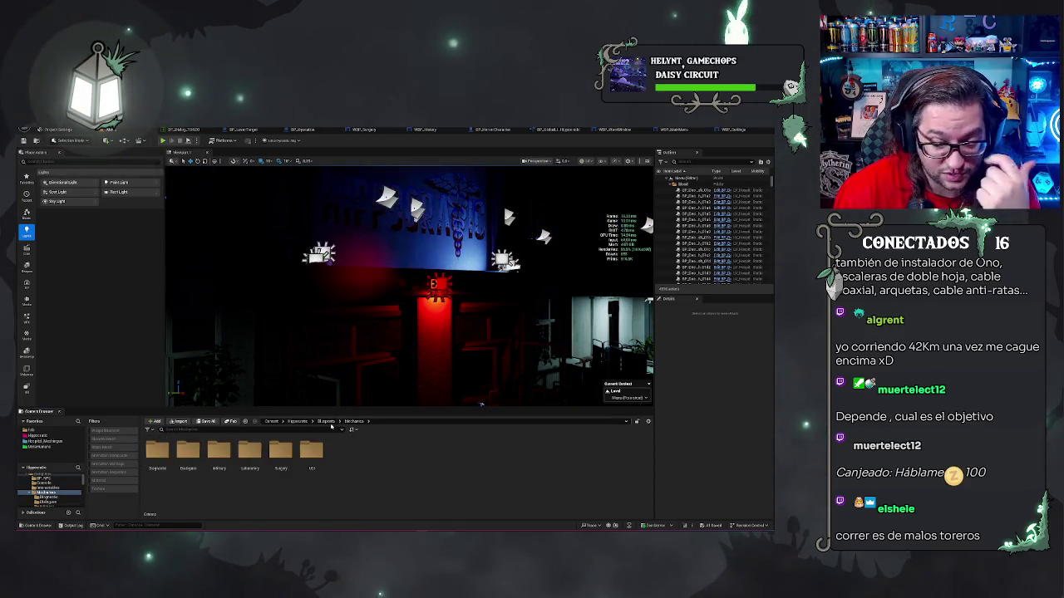
click(324, 422)
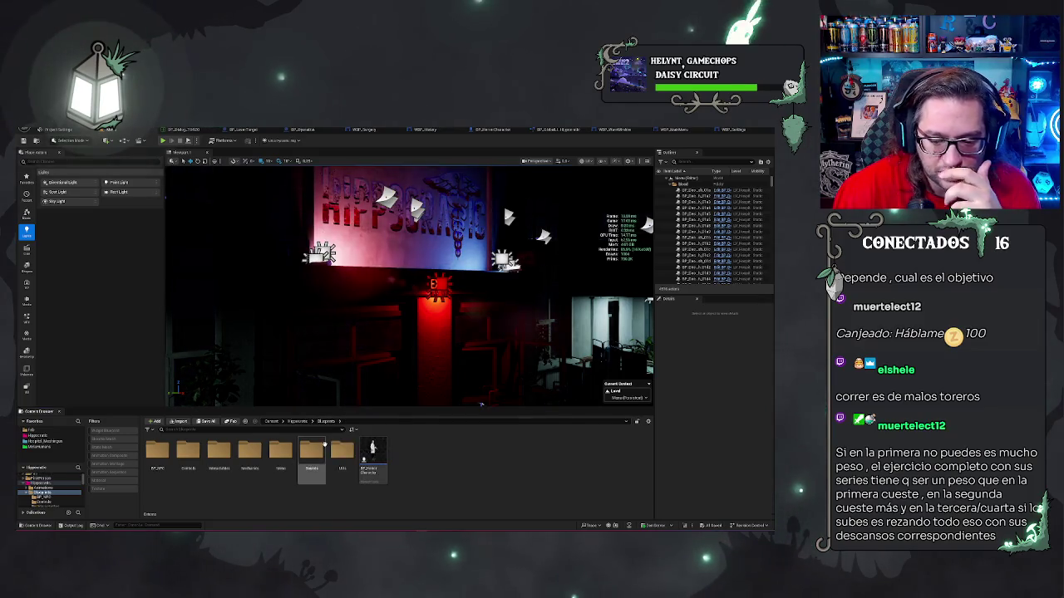
double_click(342, 451)
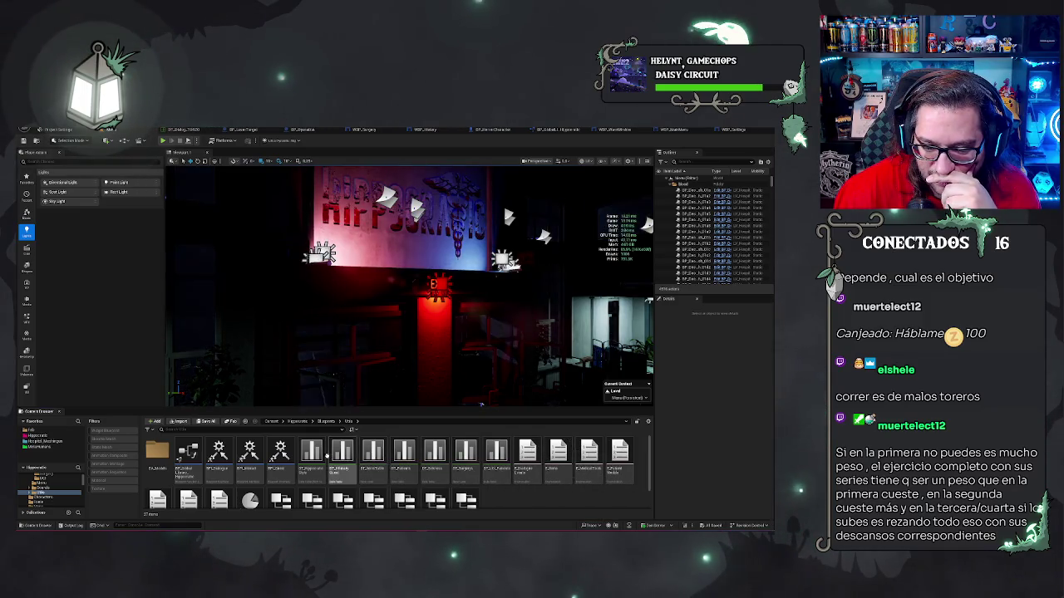
double_click(414, 470)
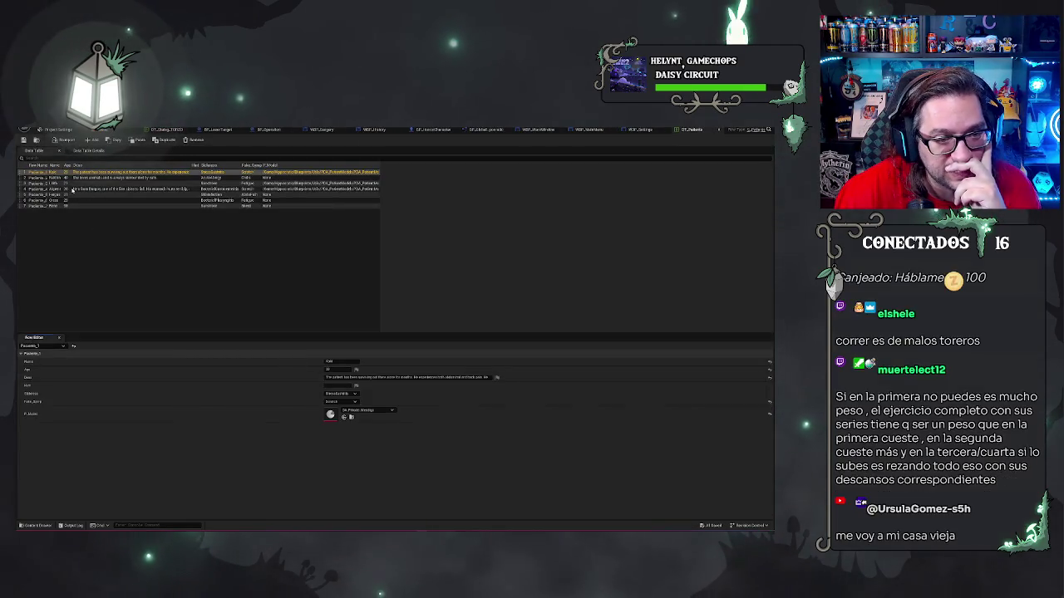
click(68, 188)
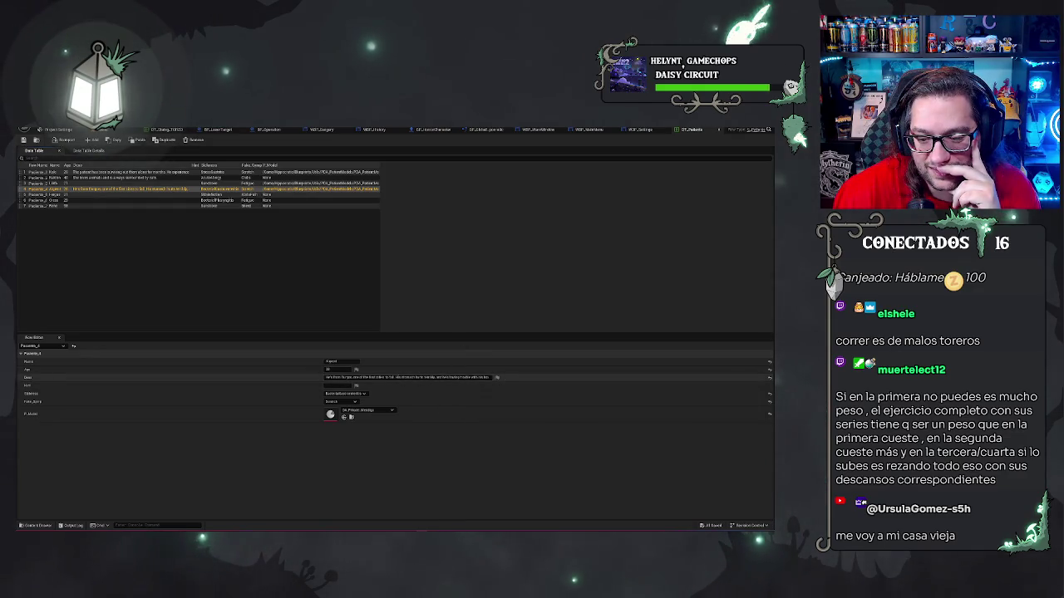
double_click(401, 377)
drag(438, 378, 486, 377)
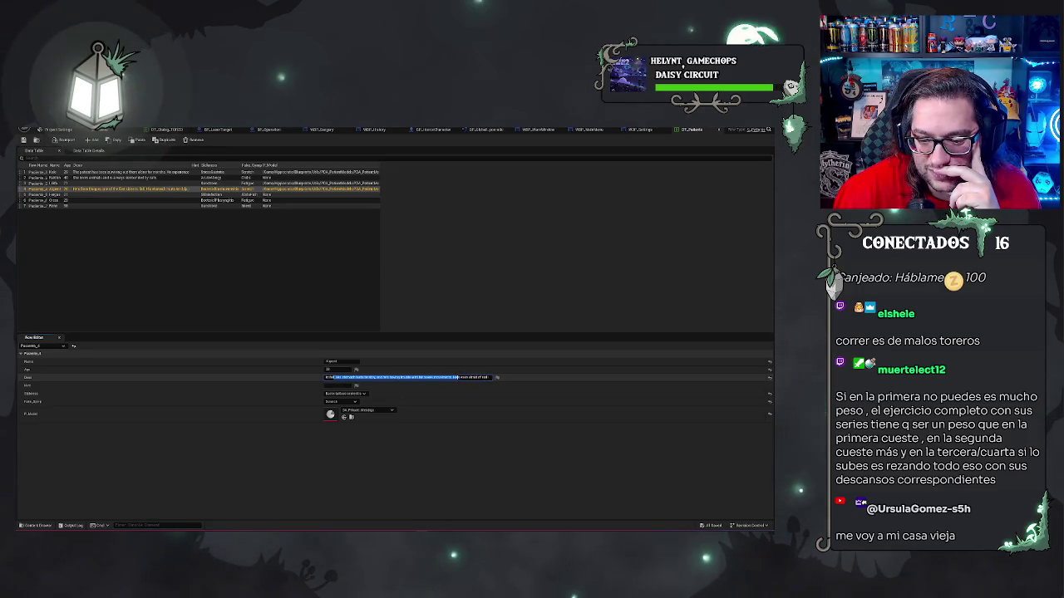
click(454, 378)
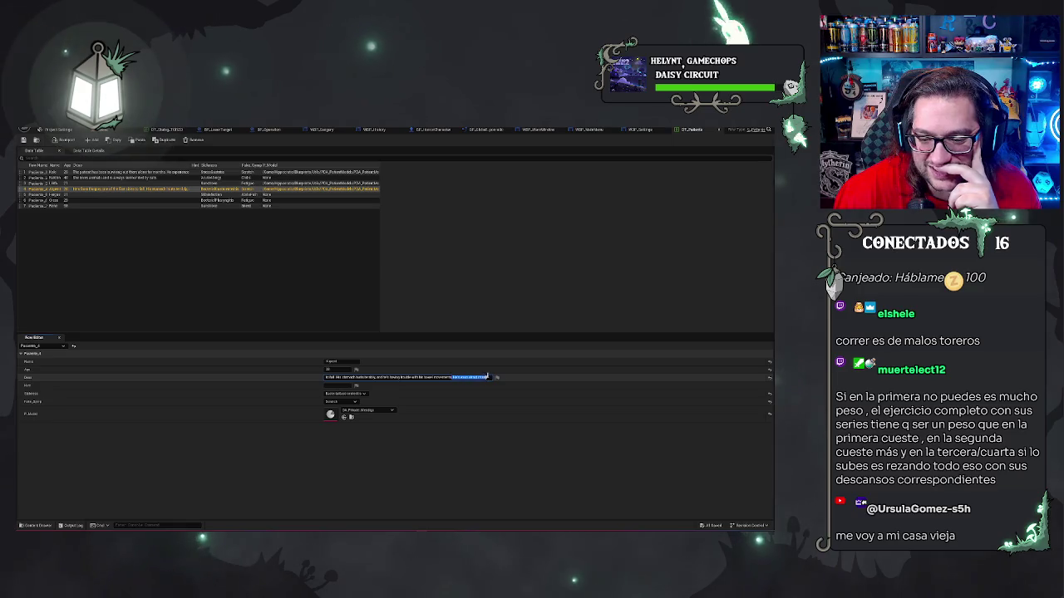
drag(489, 377, 506, 337)
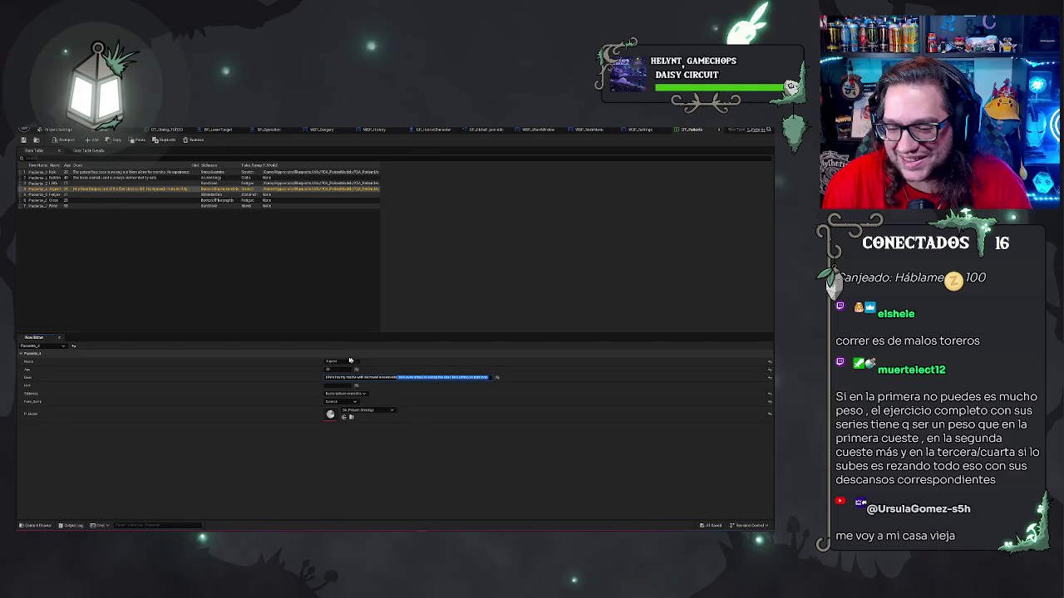
click(311, 276)
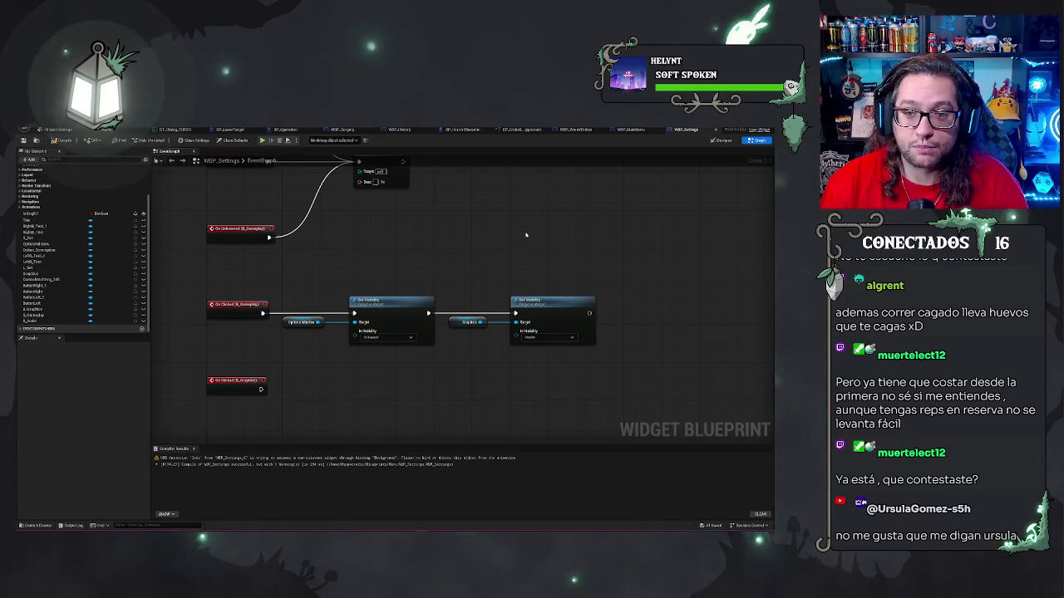
Marquee-select the two Set Visibility nodes in the WBP_Settings Event Graph.
mouse_move(313, 266)
mouse_down()
mouse_move(437, 347)
mouse_move(597, 381)
mouse_up()
mouse_move(420, 255)
mouse_down()
mouse_move(458, 264)
mouse_move(477, 285)
mouse_move(476, 314)
mouse_up()
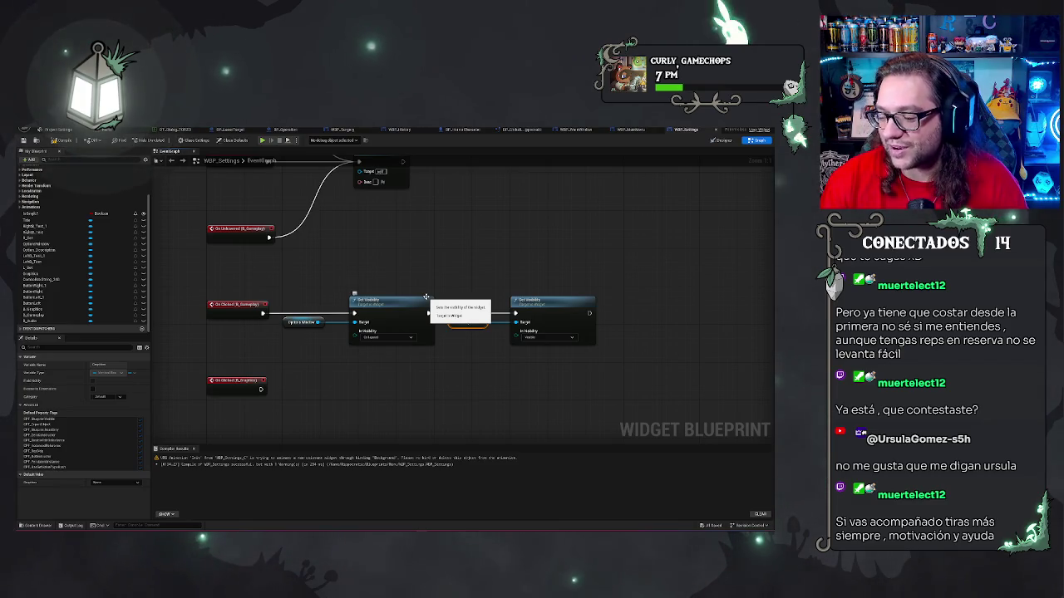
Deselect the Graphics getter and pan the graph to the On Clicked (B_Audio) event.
click(477, 281)
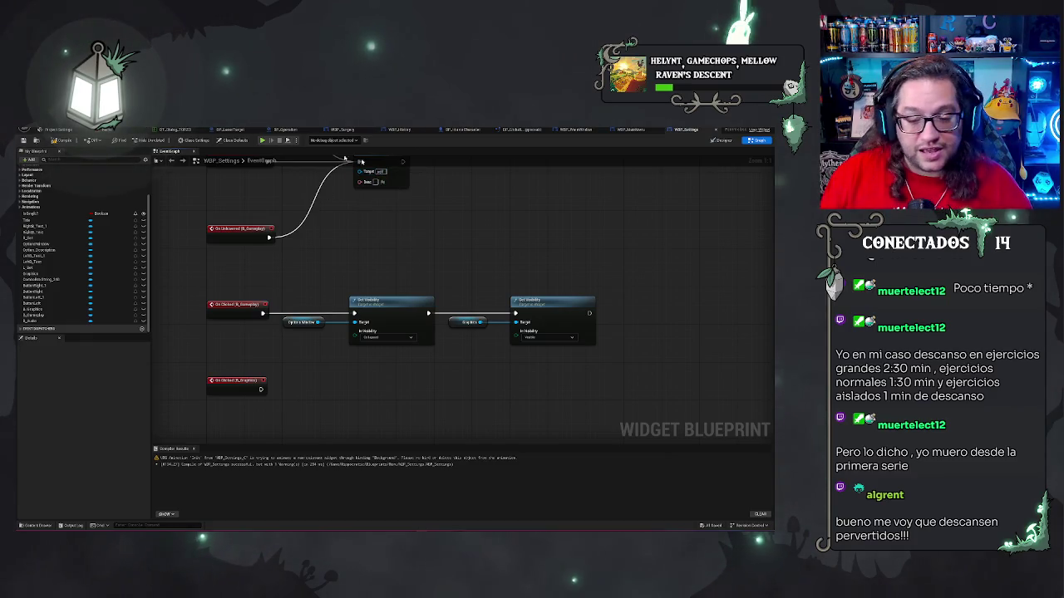
drag(344, 157, 424, 129)
mouse_move(463, 250)
mouse_down()
mouse_move(431, 363)
mouse_move(368, 232)
mouse_move(476, 192)
mouse_move(446, 235)
mouse_move(514, 104)
mouse_up()
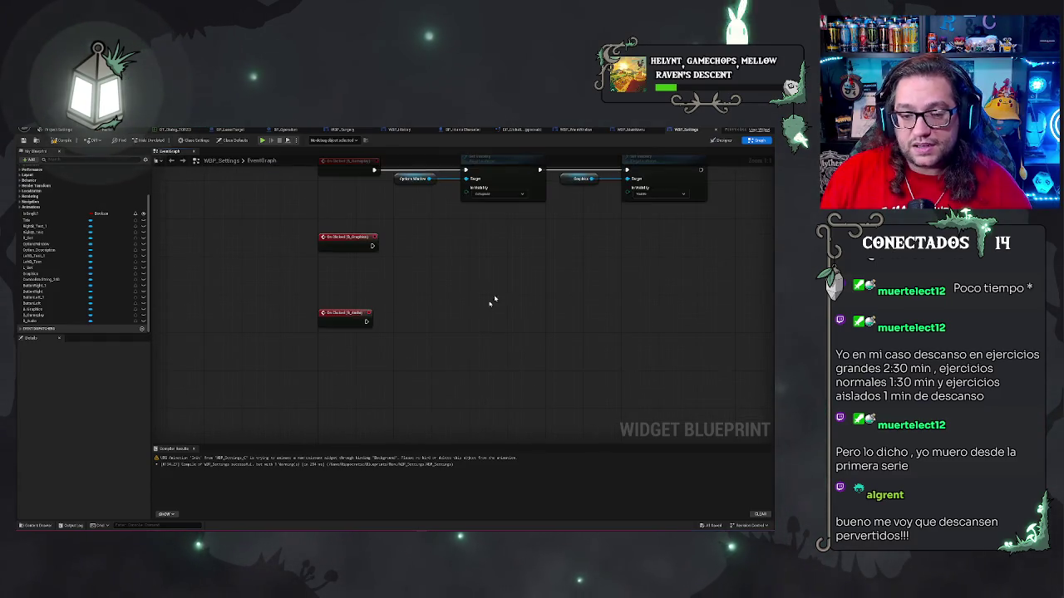
In Designer, select the Graphics panel and make it visible, showing its 1920x1080 Resolution row.
click(723, 139)
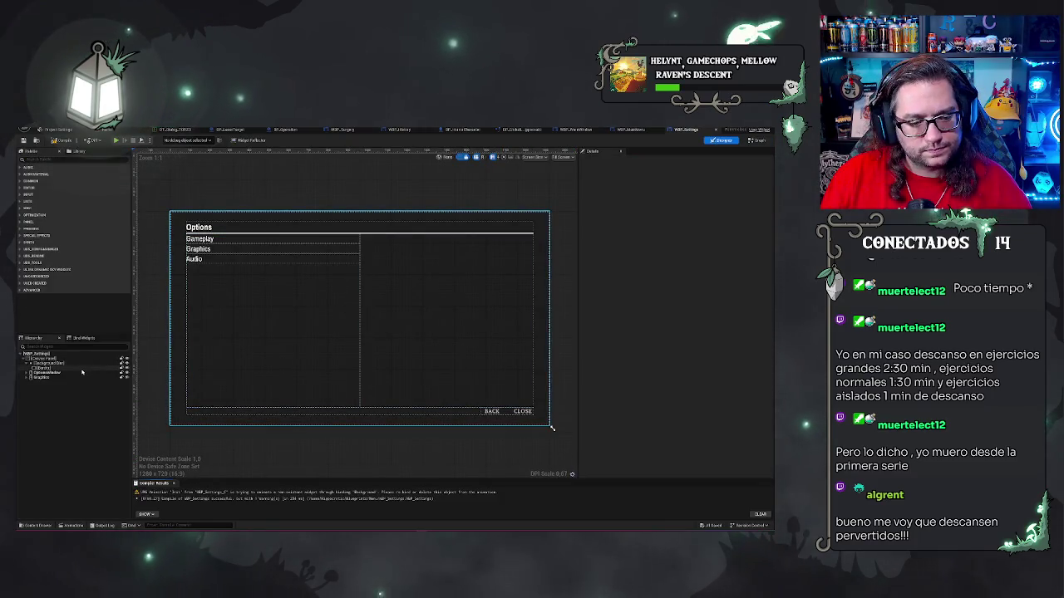
click(41, 378)
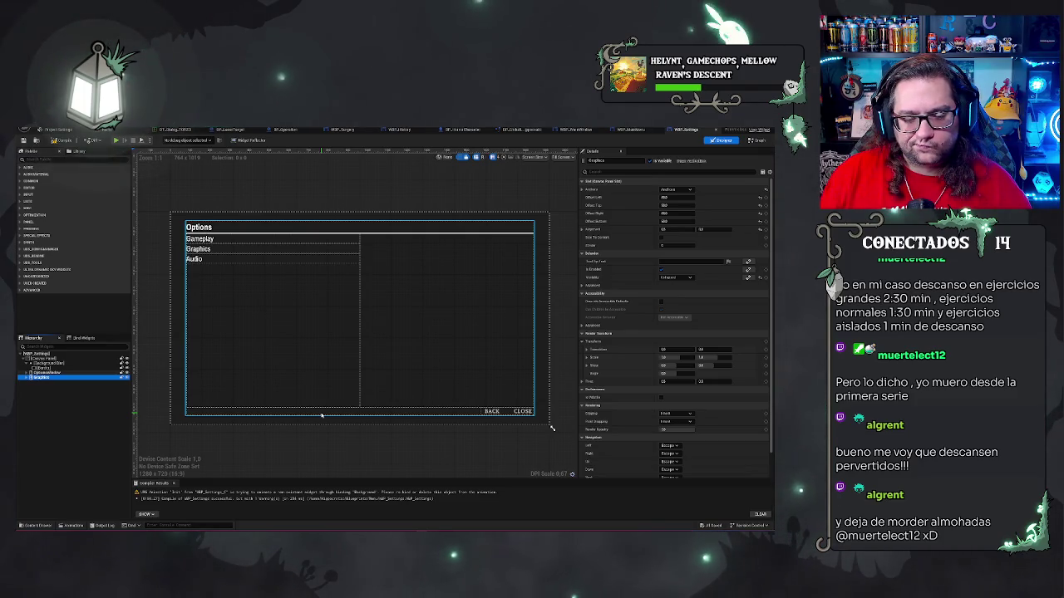
click(552, 428)
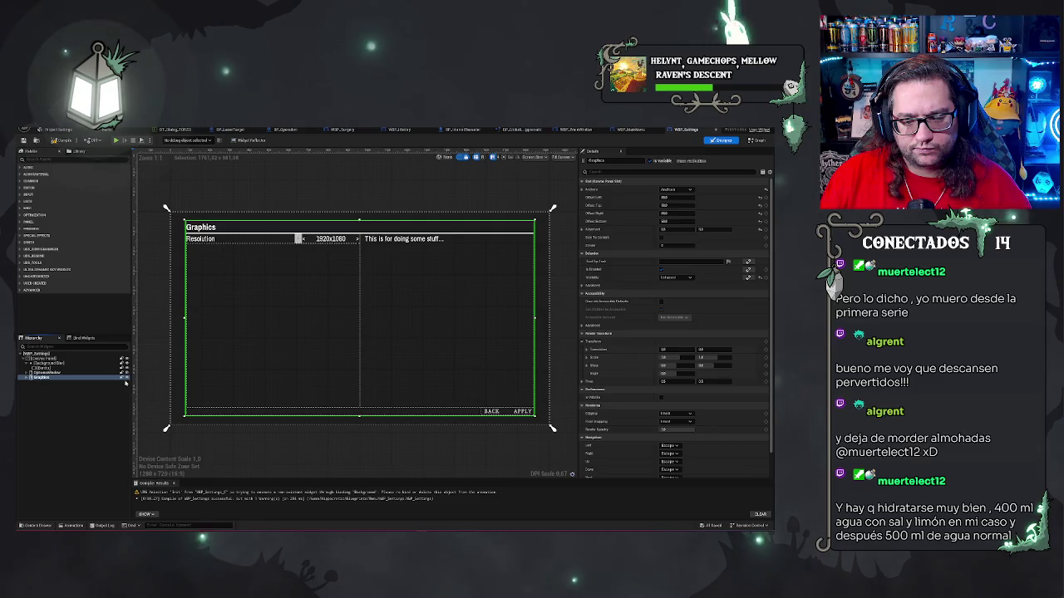
Toggle the panels' Hierarchy eye icons until the Graphics page is hidden from the preview.
click(126, 377)
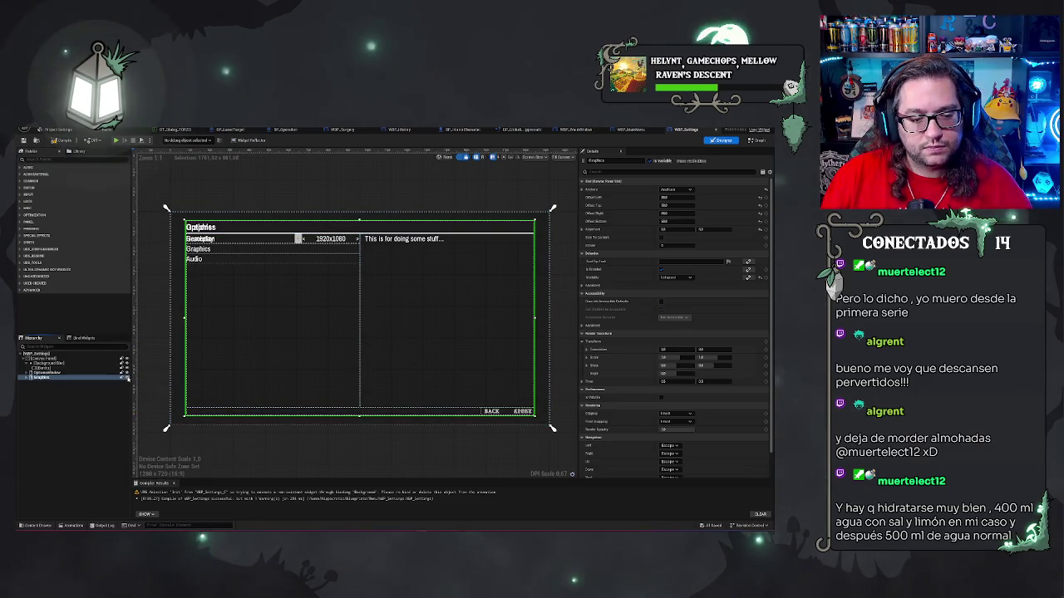
click(128, 379)
click(128, 379)
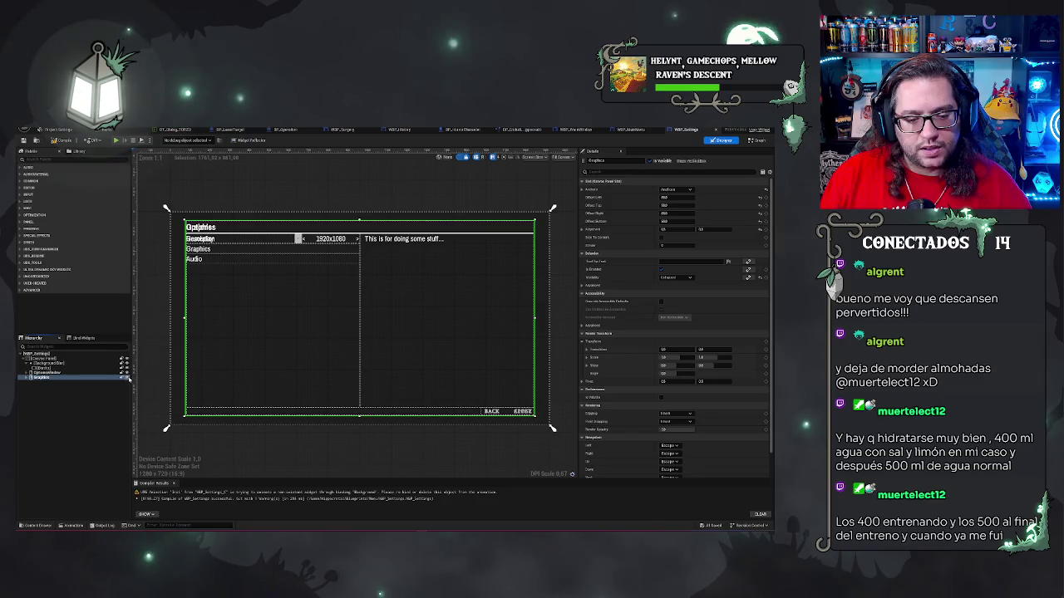
click(128, 379)
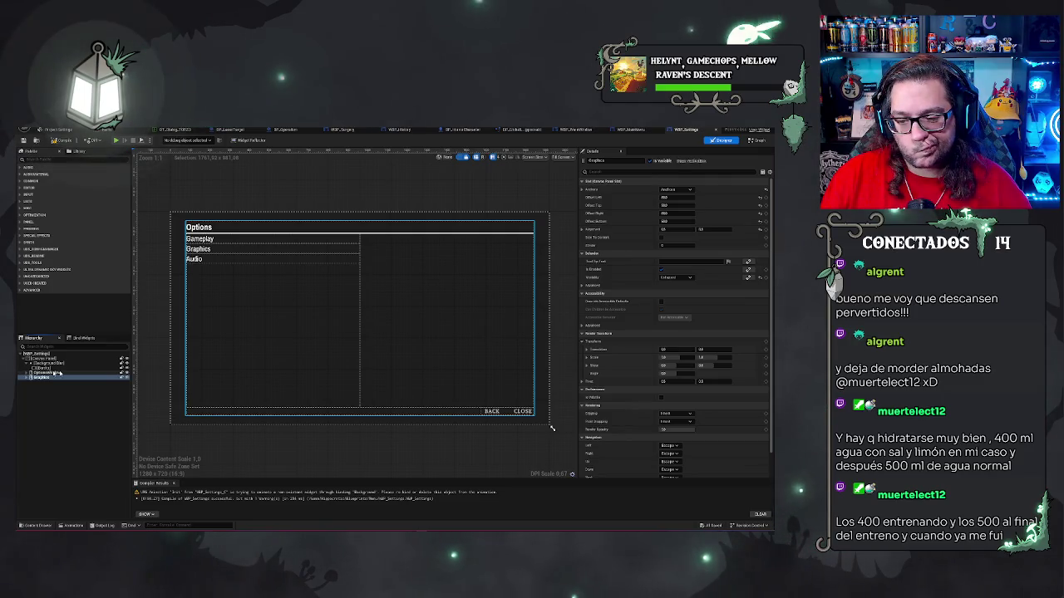
Delete the CLOSE button's On Clicked event and its Call Clicked Right node, then return to Designer.
click(514, 413)
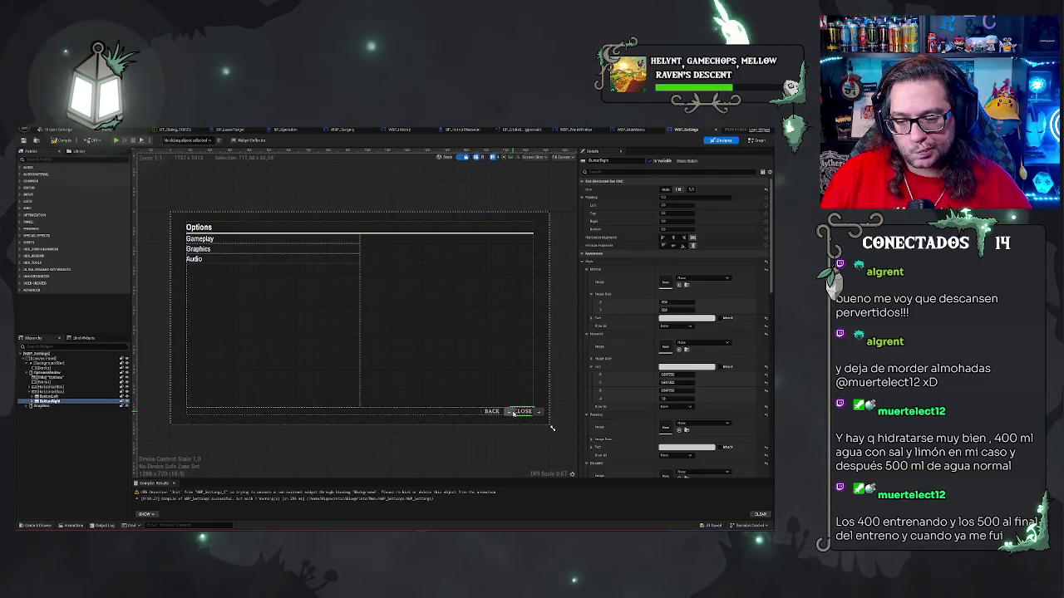
scroll(690, 427, down, 10)
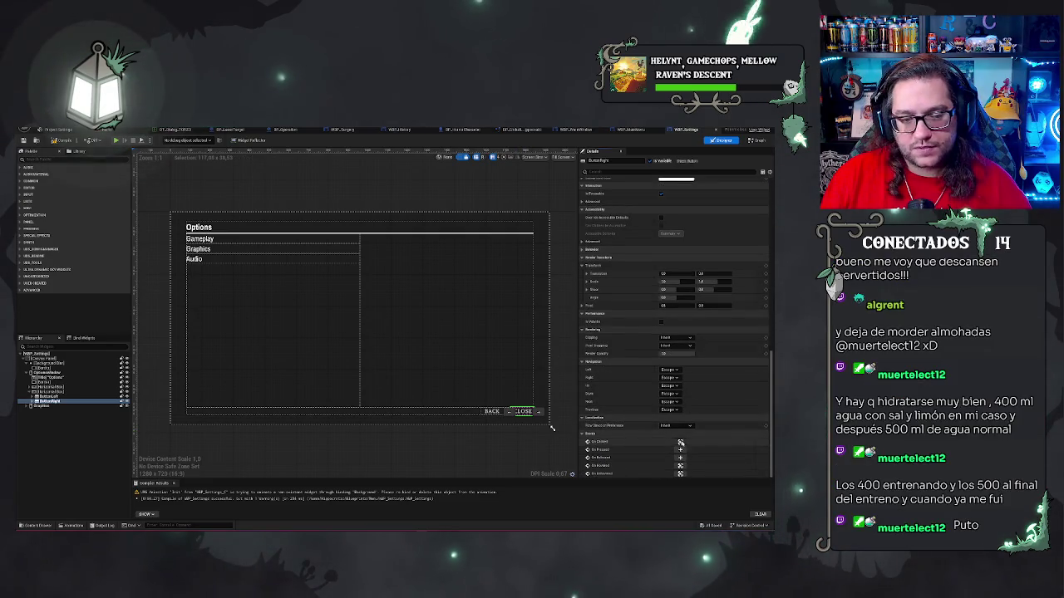
click(680, 442)
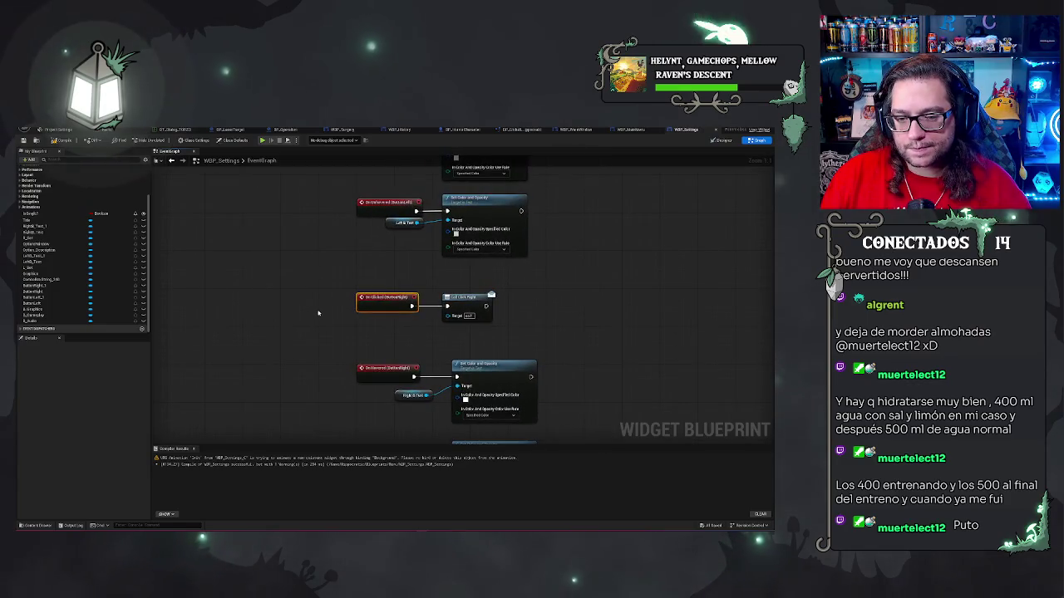
drag(347, 287, 529, 316)
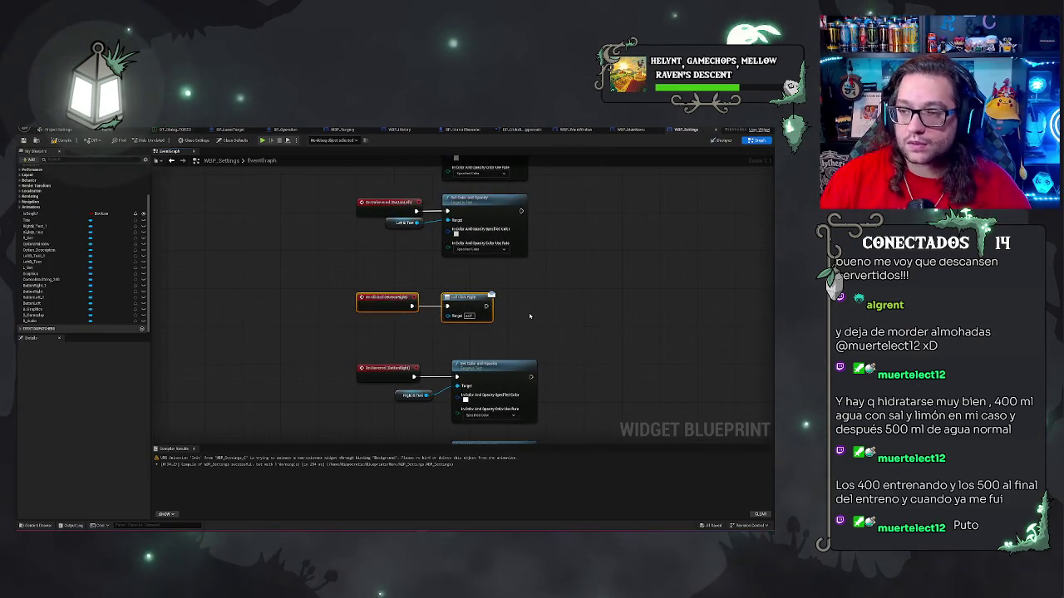
key(Delete)
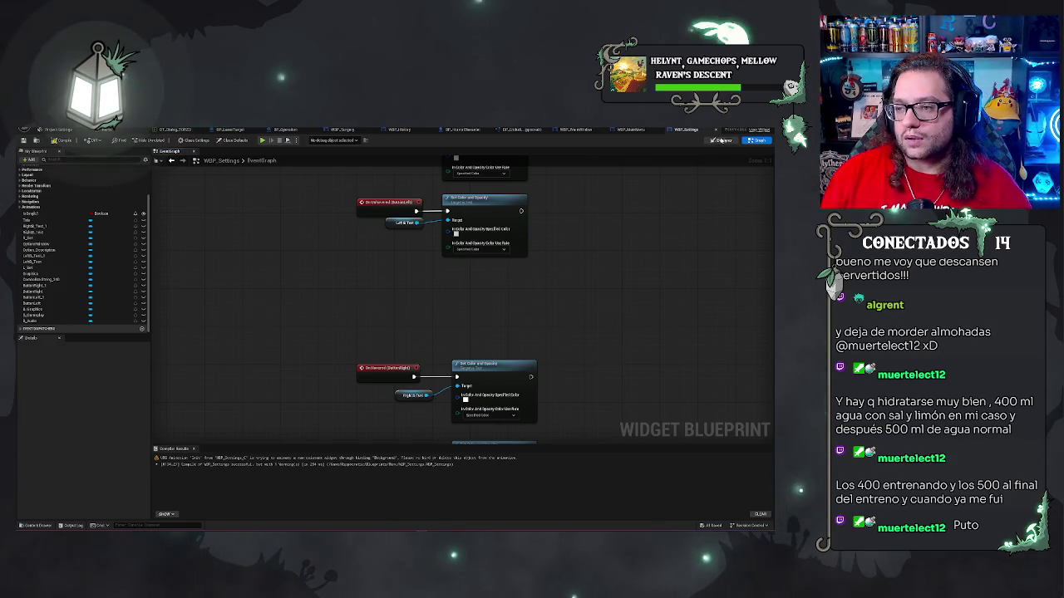
key(ctrl+z)
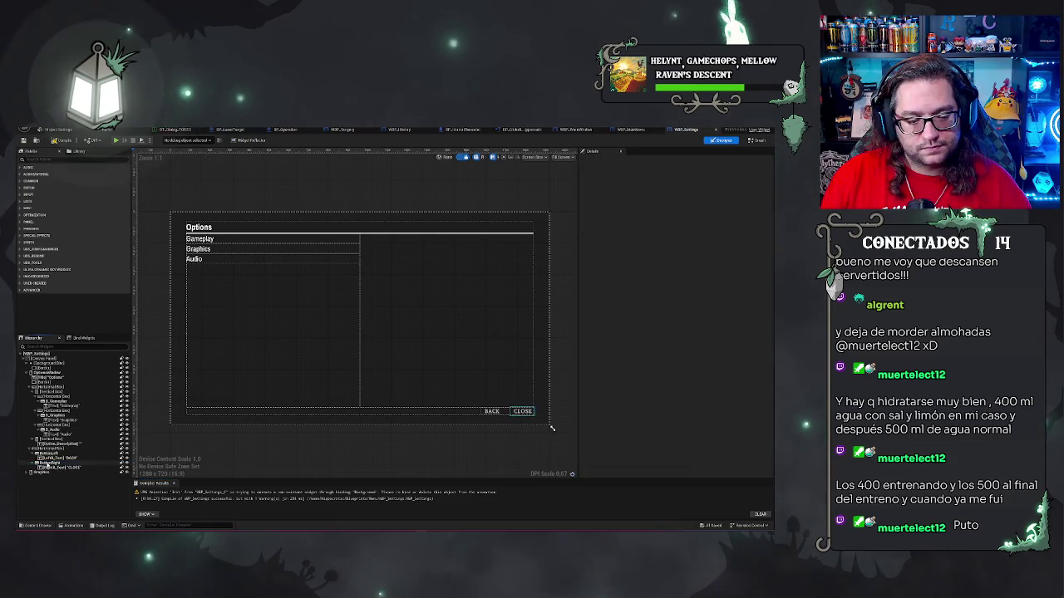
Select the ButtonRight widget, cancelling an accidental delete, and jump to its events in the graph.
click(66, 463)
key(Delete)
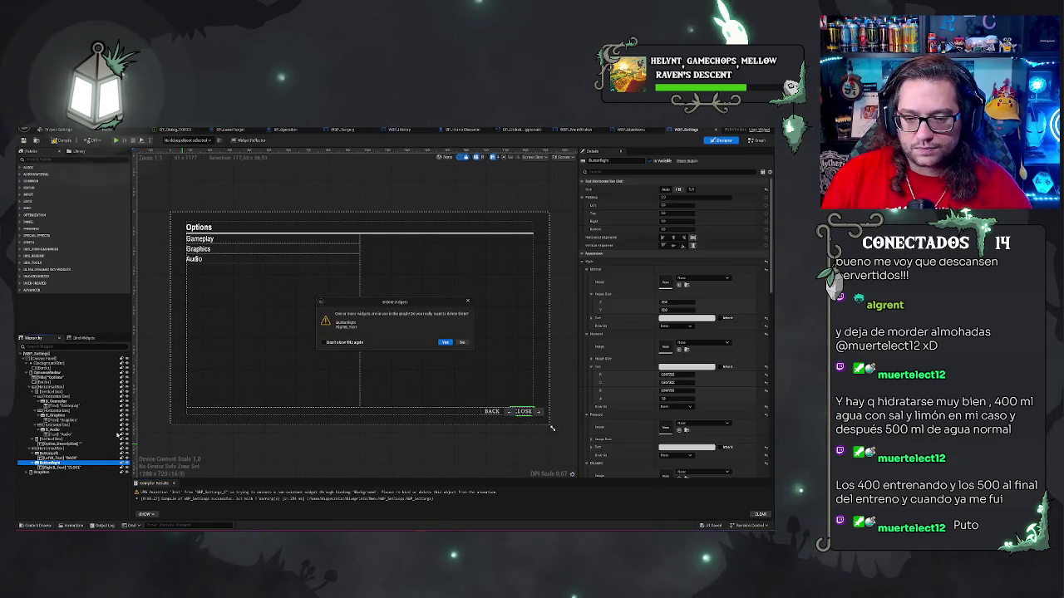
click(462, 344)
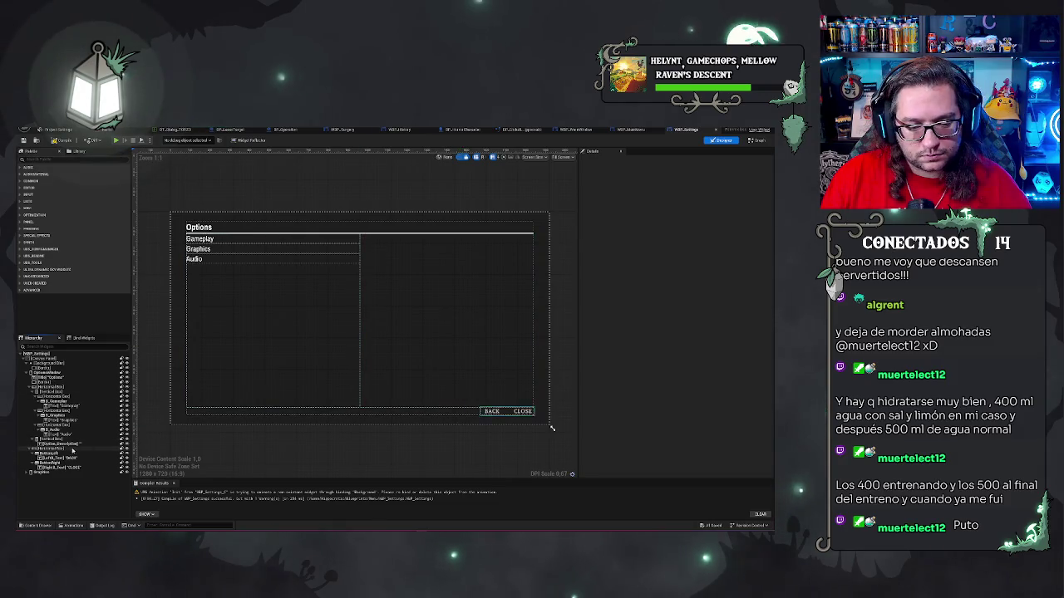
click(66, 462)
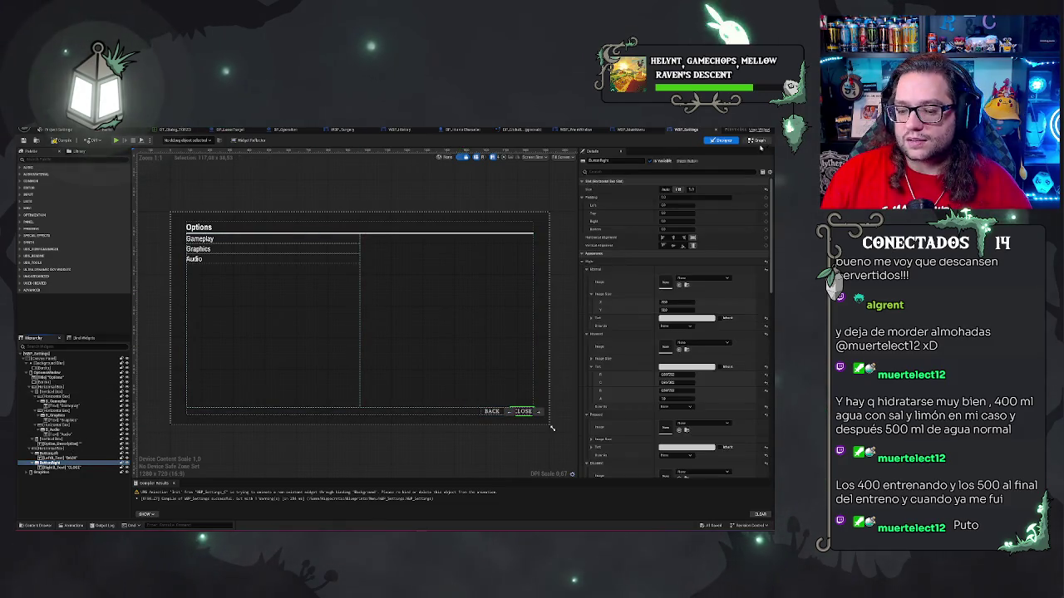
double_click(523, 411)
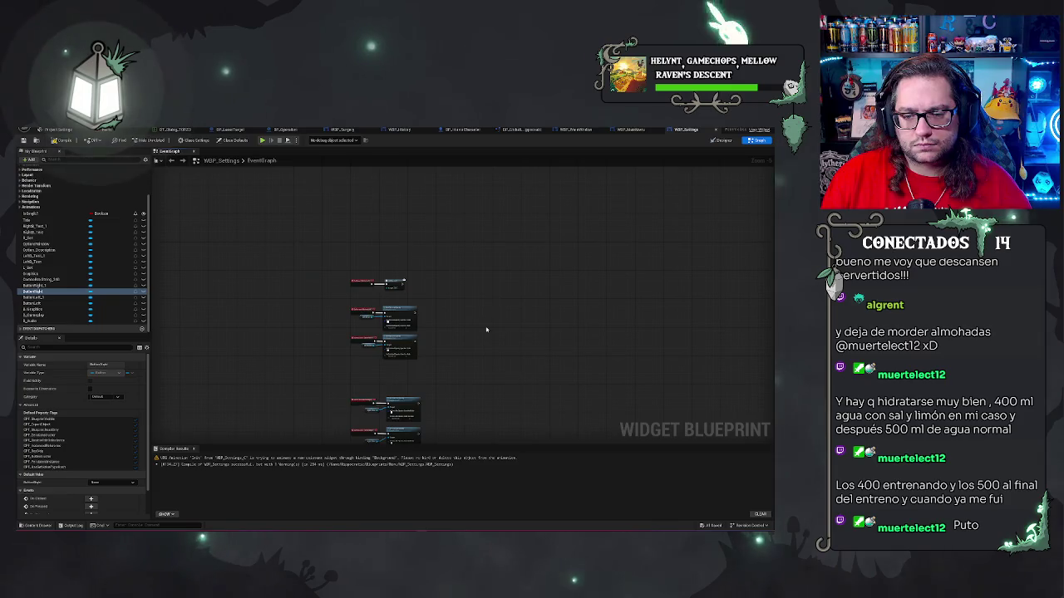
scroll(486, 330, up, 3)
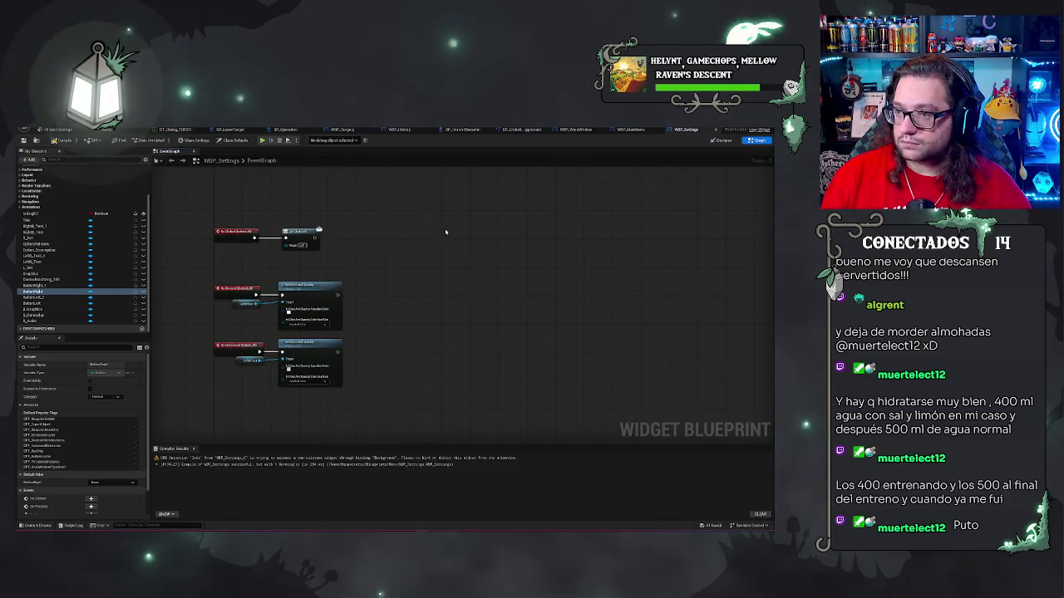
mouse_move(373, 203)
mouse_down()
mouse_move(380, 230)
mouse_move(430, 227)
mouse_up()
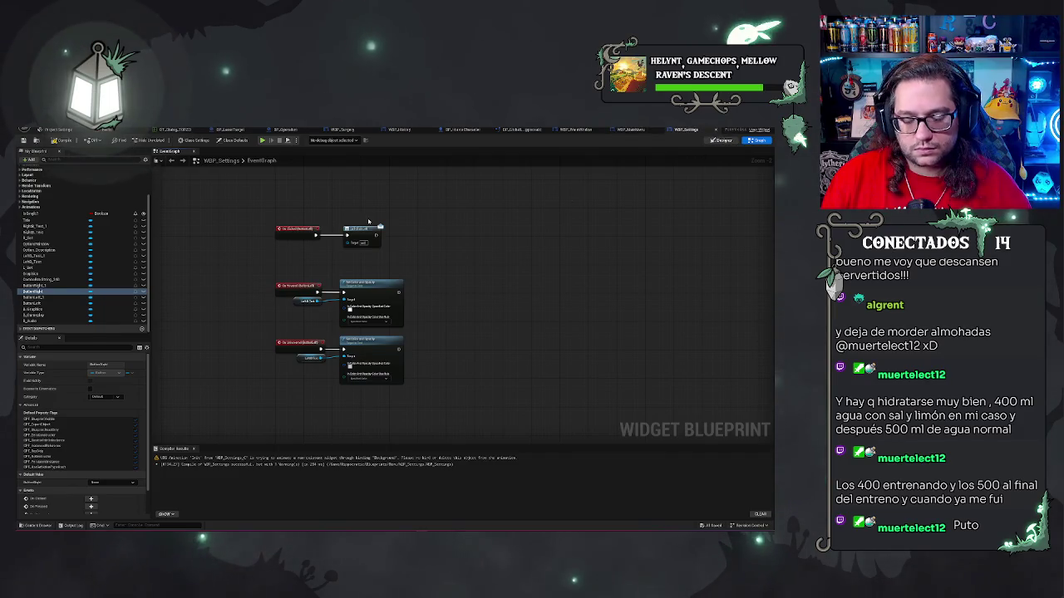
Delete ButtonRight's On Hovered/On Unhovered events and their Set Color and Opacity nodes.
click(721, 140)
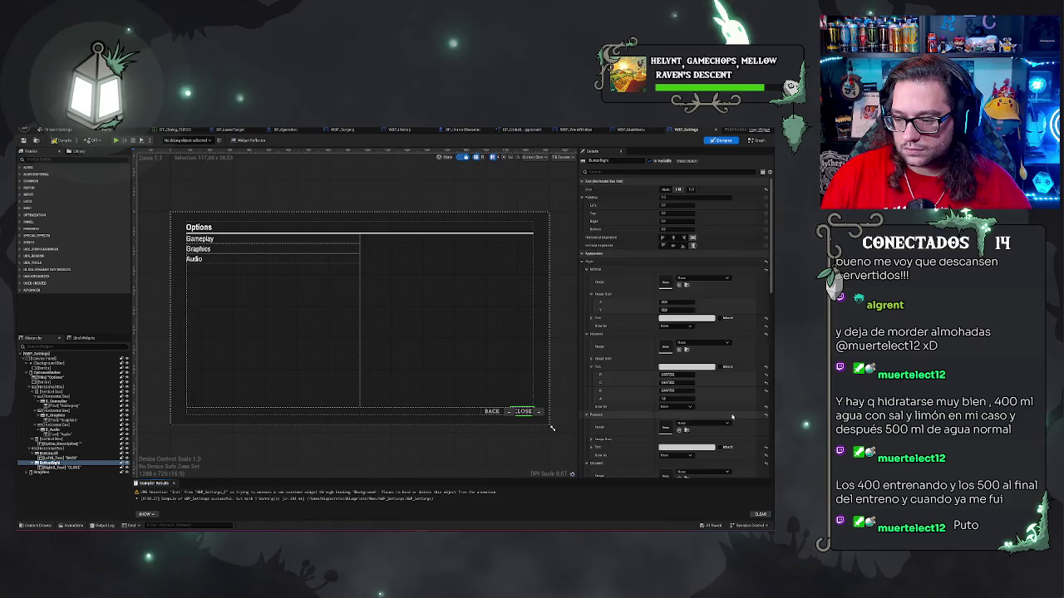
scroll(732, 416, down, 10)
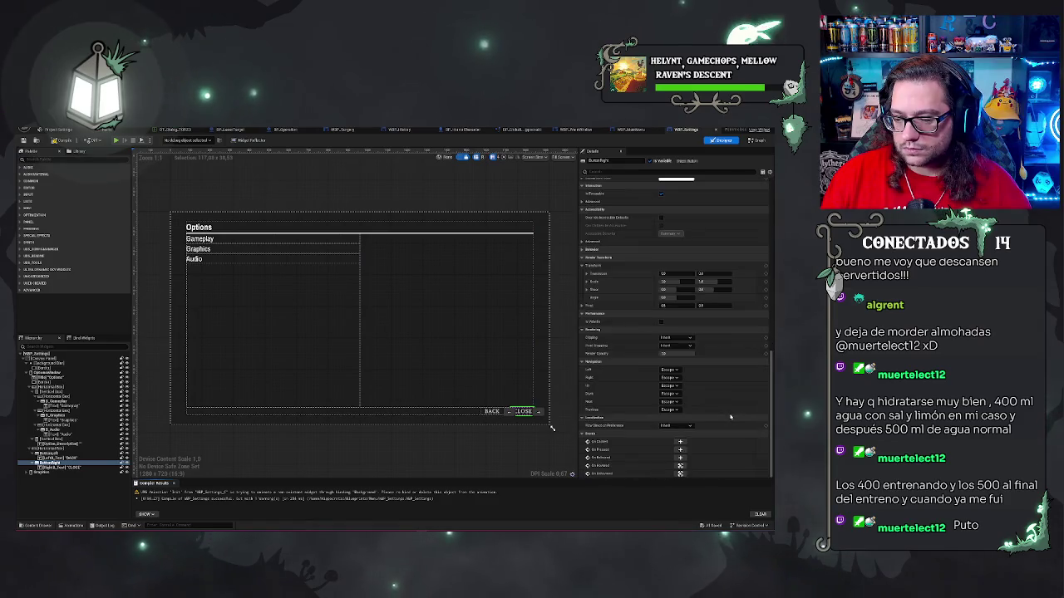
click(680, 466)
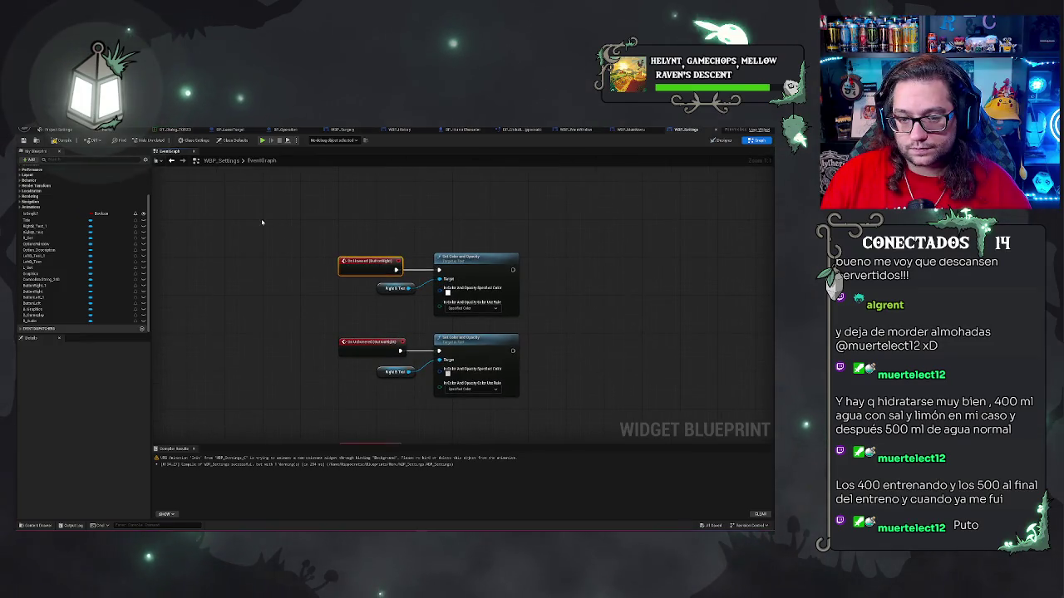
drag(271, 231, 561, 398)
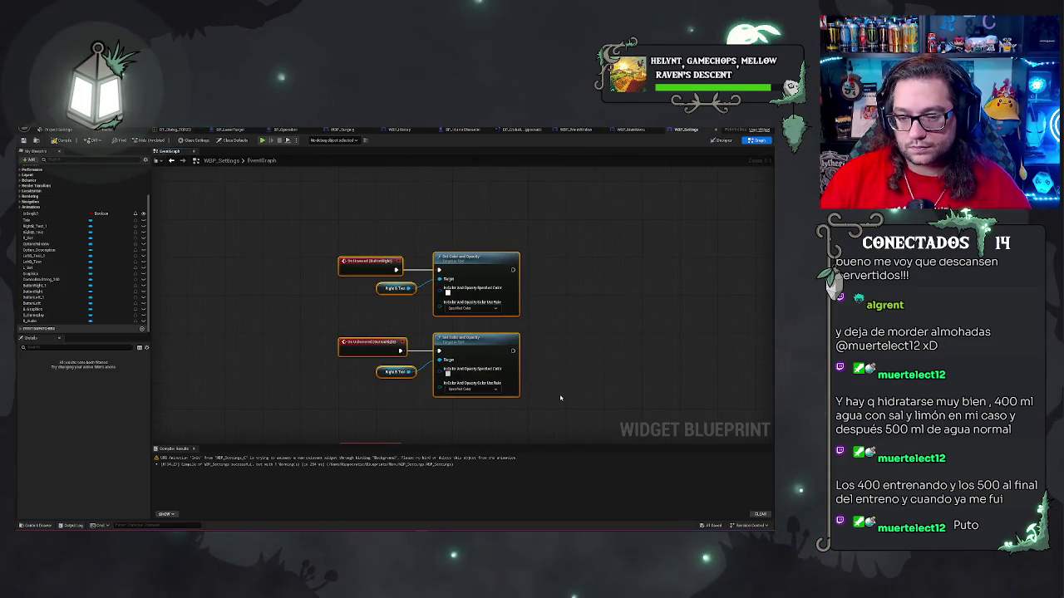
key(Delete)
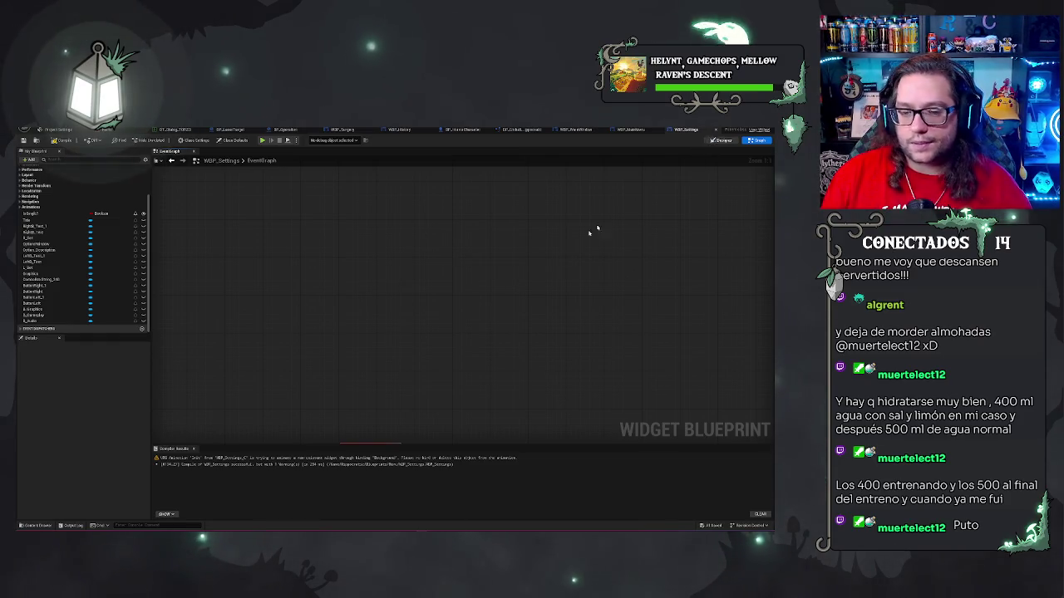
Delete the extra CLOSE button and change the BACK button's text to CLOSE.
click(722, 140)
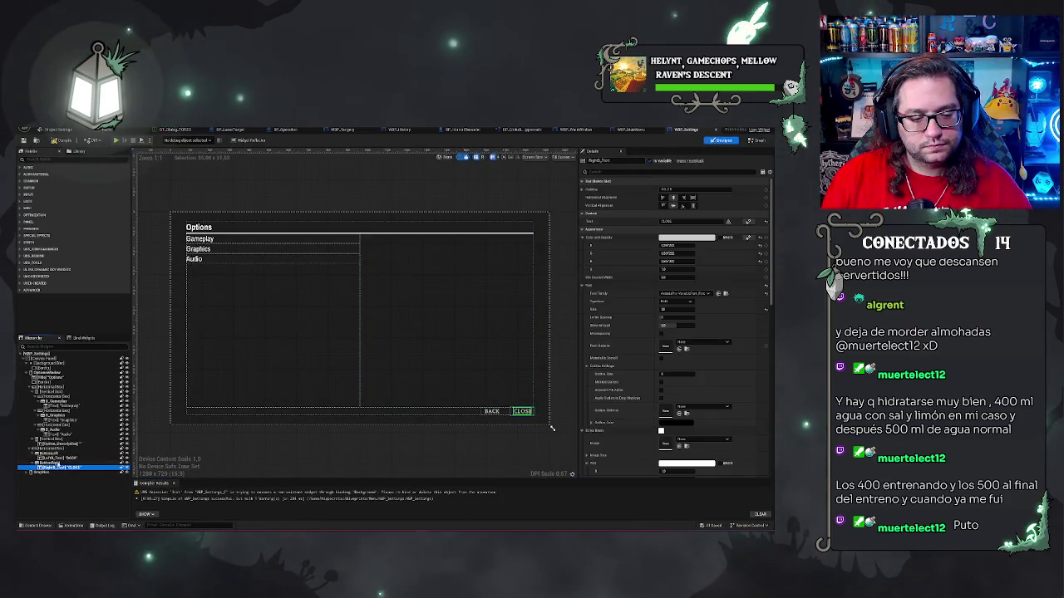
key(Delete)
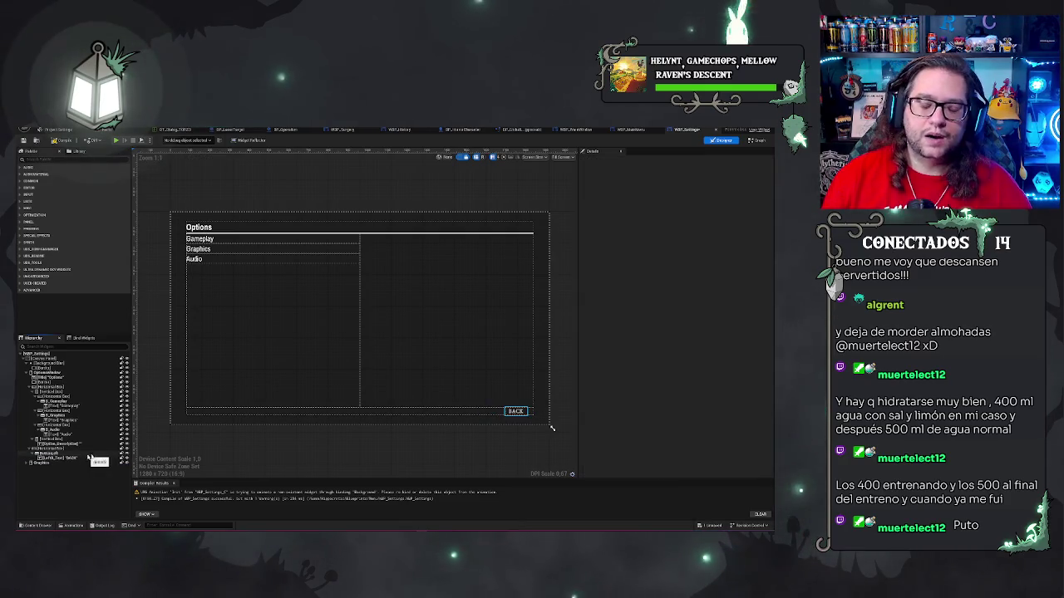
click(89, 458)
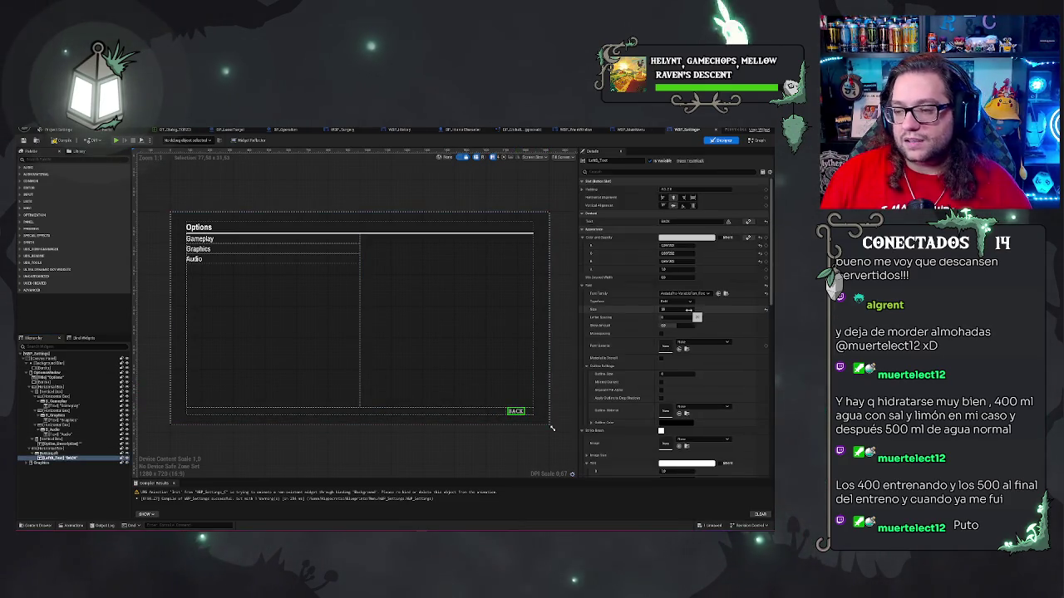
click(674, 221)
text(CLO)
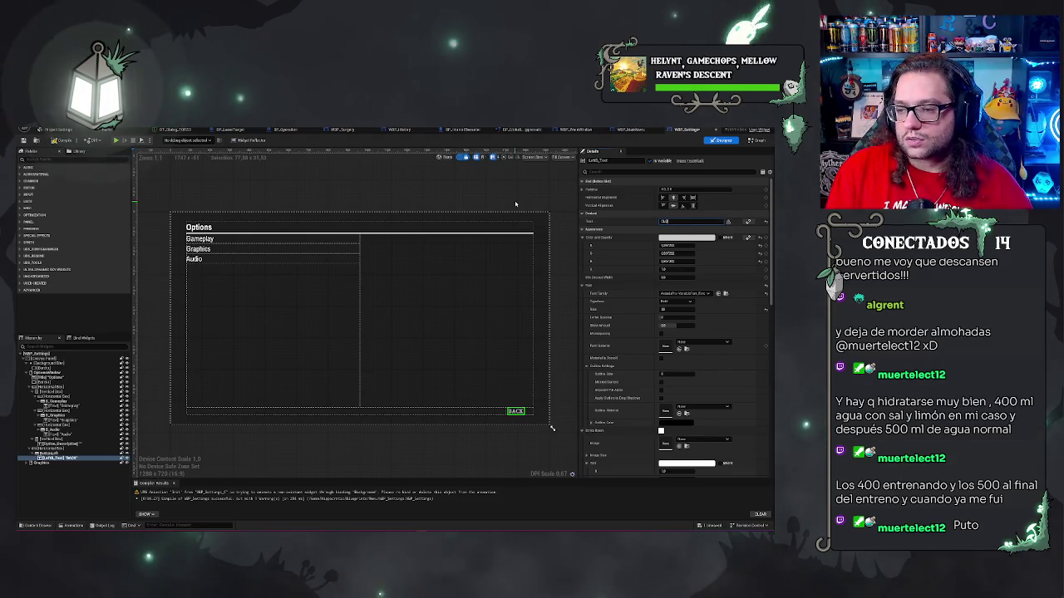
text(SESE)
key(Return)
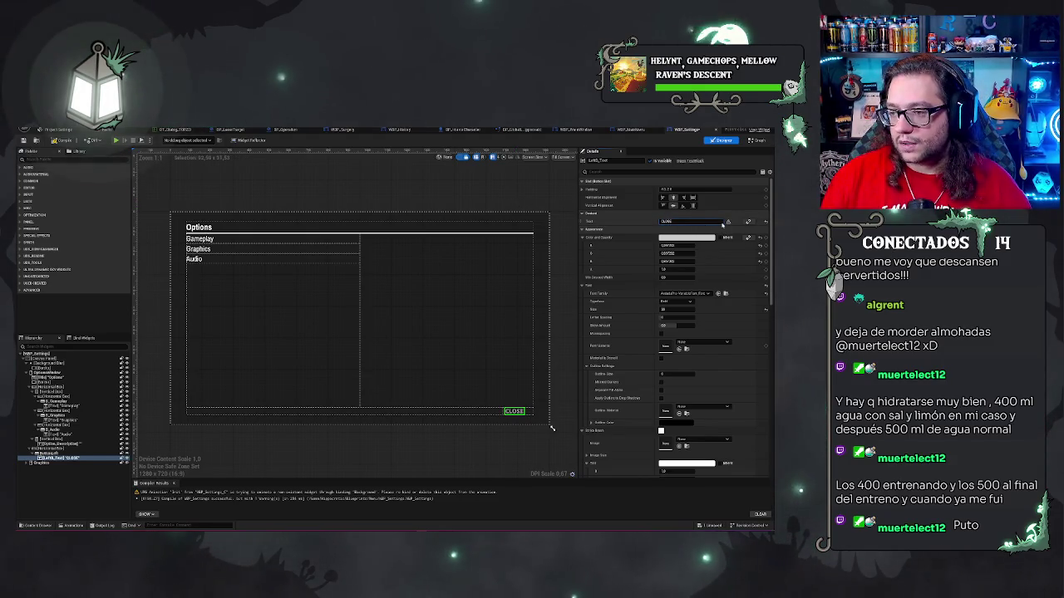
Mark the CLOSE label text as Localizable.
click(729, 222)
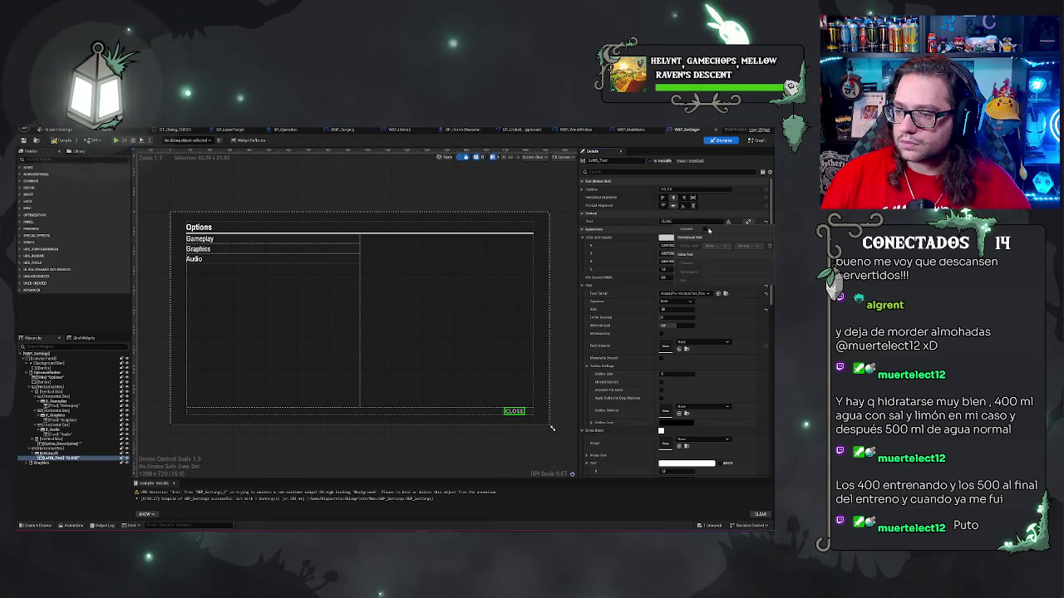
click(705, 229)
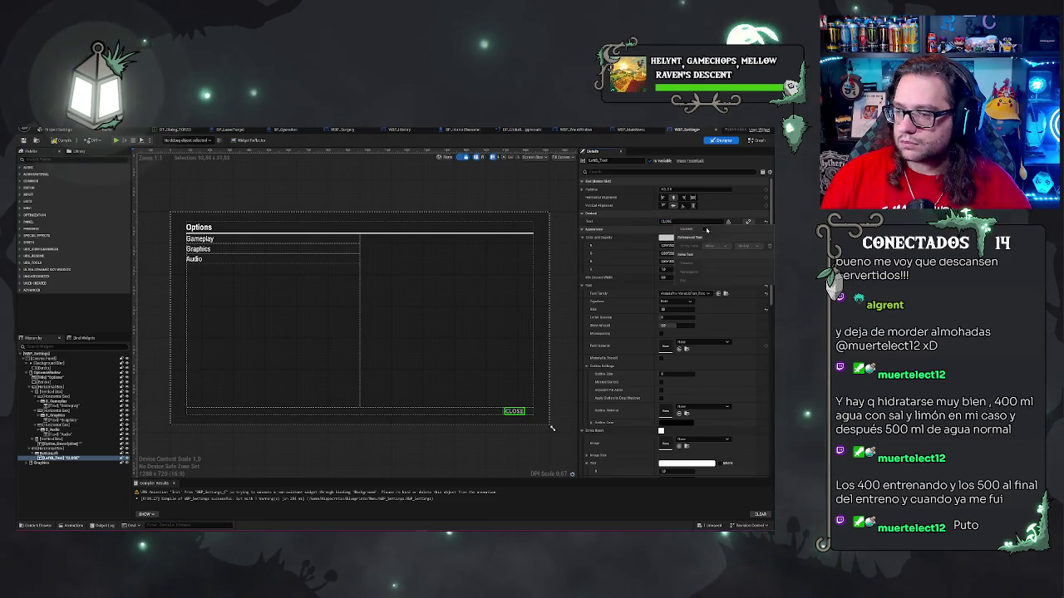
click(523, 183)
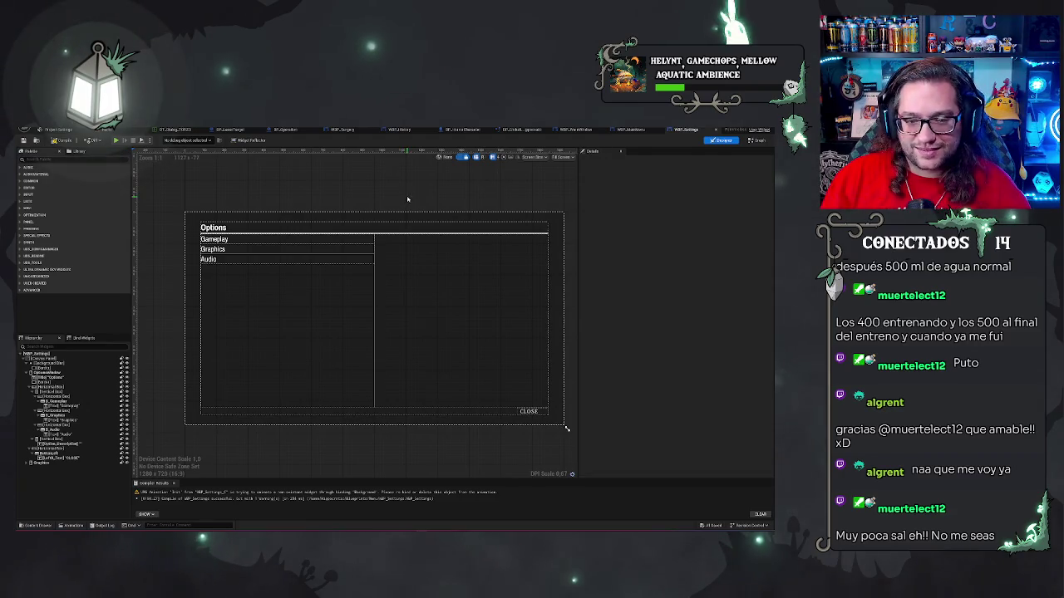
drag(407, 199, 398, 189)
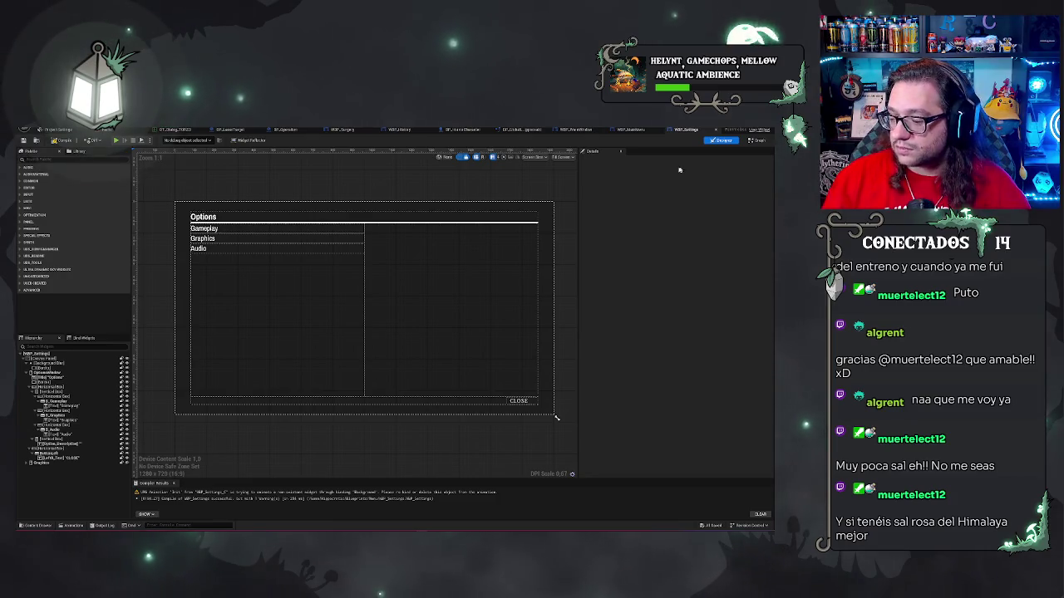
click(757, 141)
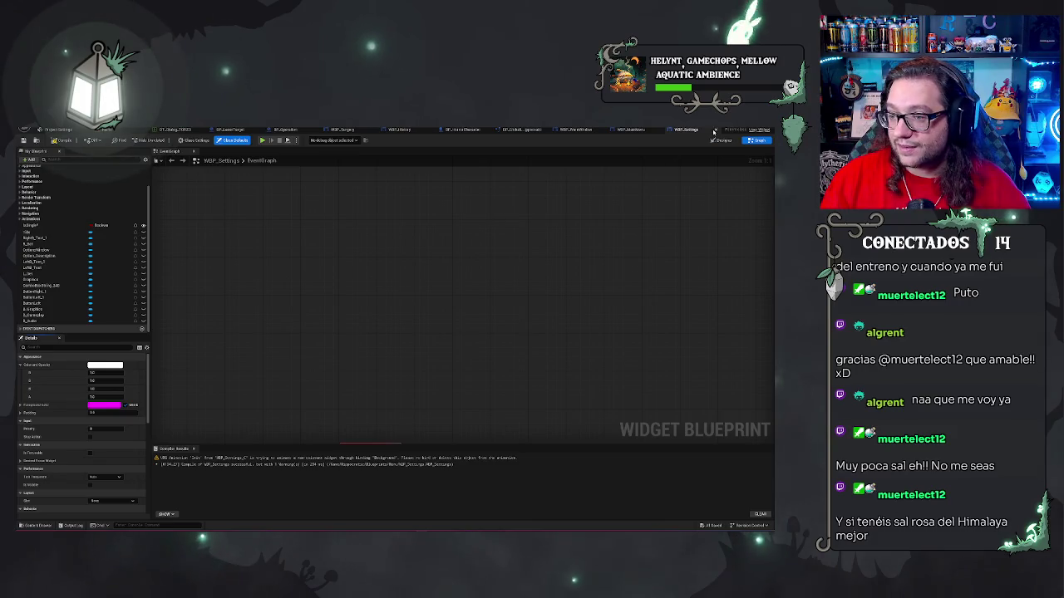
key(shift+F12)
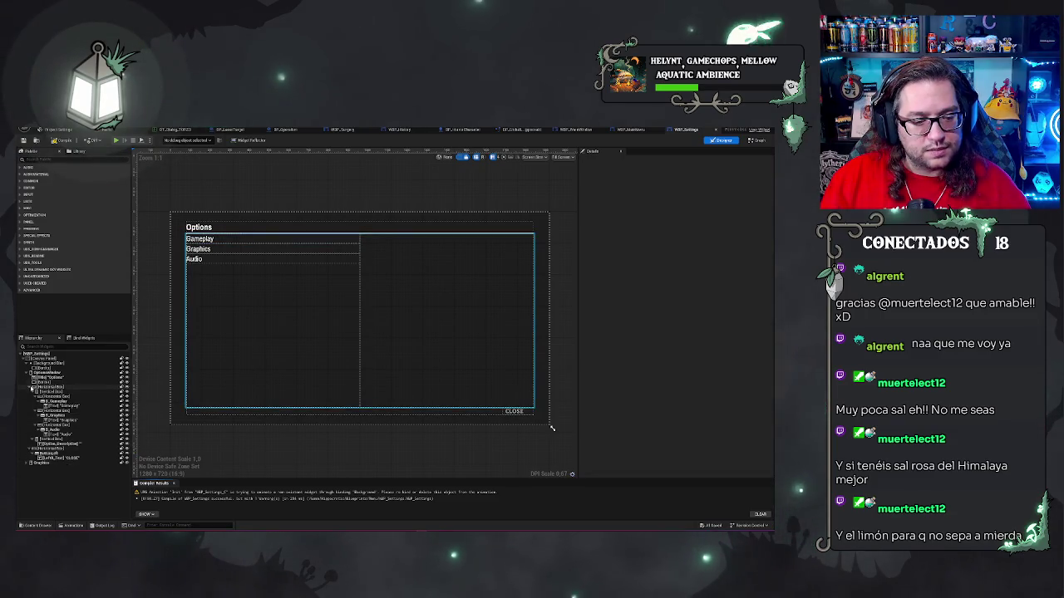
Collapse OptionsHolder and toggle panel visibility so the Graphics panel shows instead of Options.
click(31, 373)
click(123, 373)
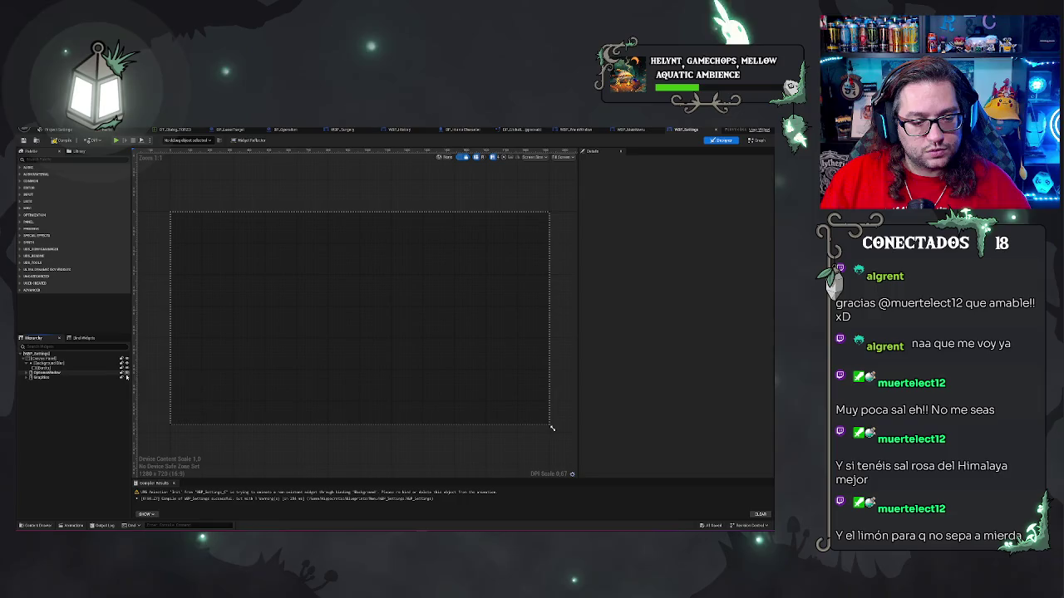
click(123, 373)
click(123, 378)
click(125, 373)
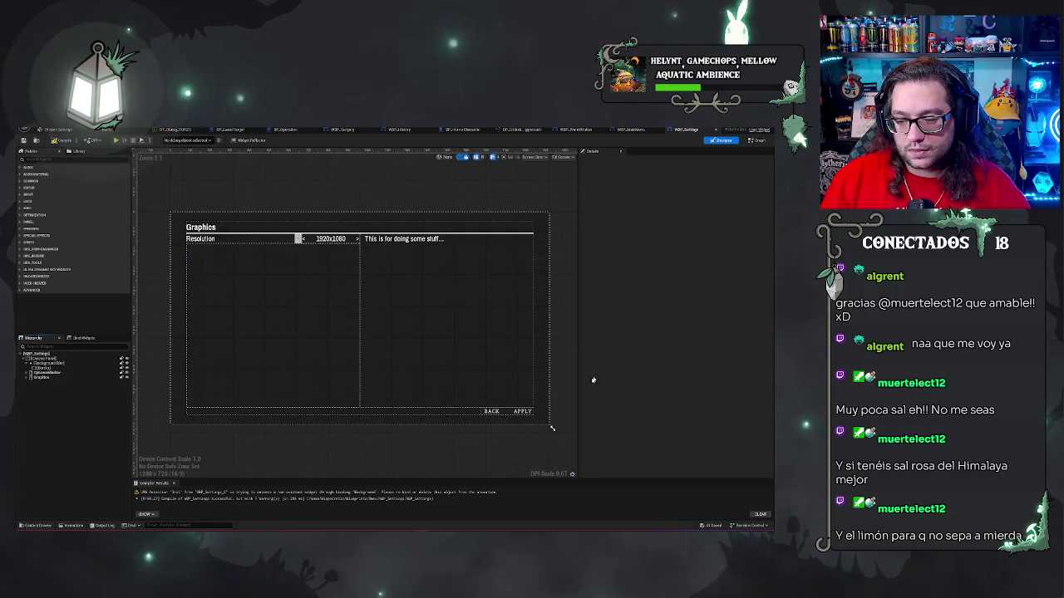
Select the Graphics panel's BACK button (ButtonLeft_1) and add its On Clicked event.
click(499, 412)
click(498, 412)
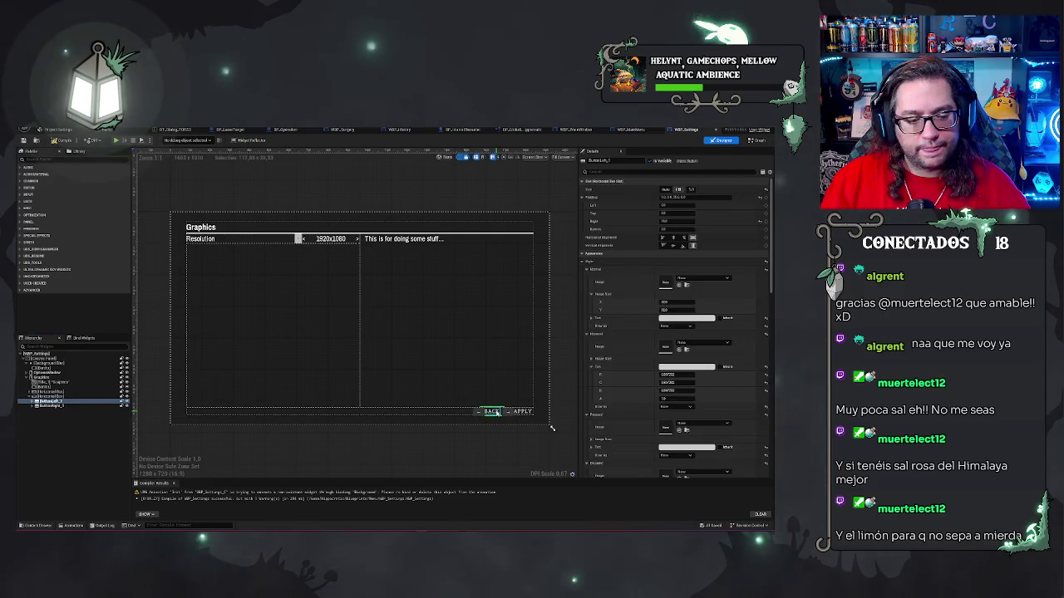
scroll(675, 332, down, 10)
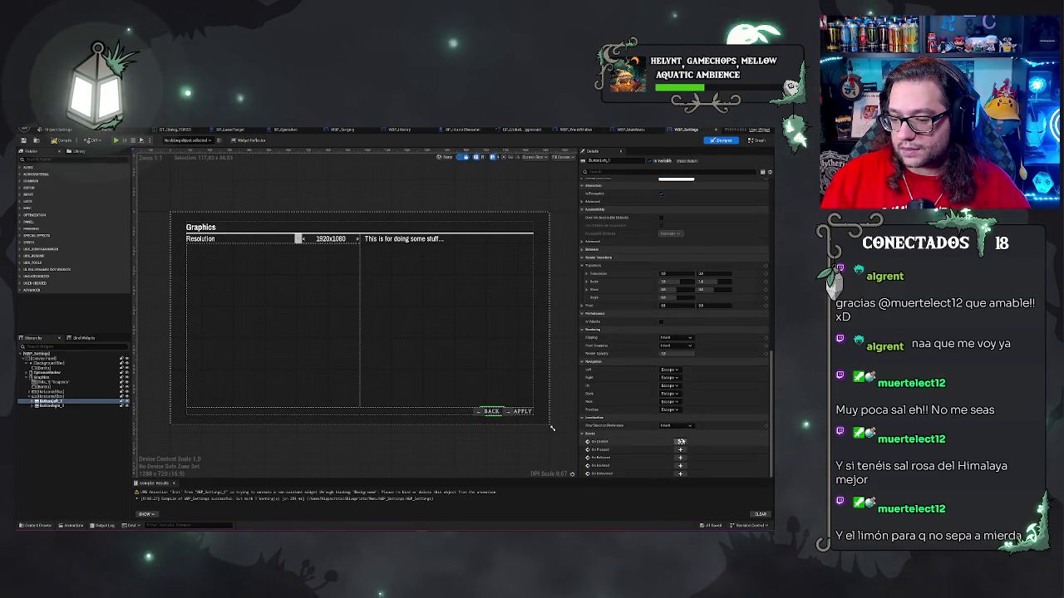
click(680, 441)
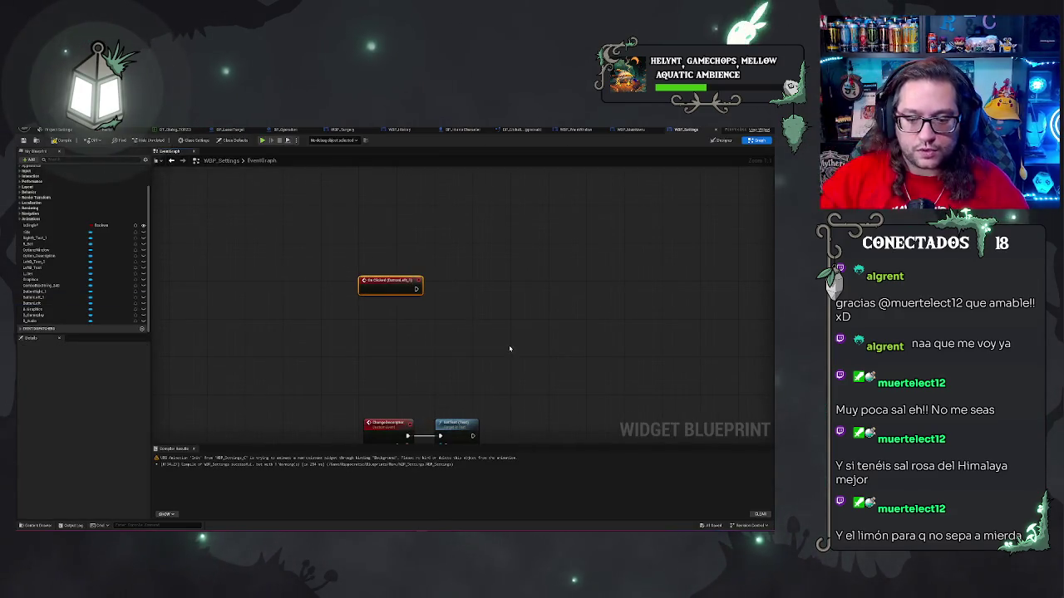
scroll(509, 348, down, 5)
scroll(530, 326, up, 5)
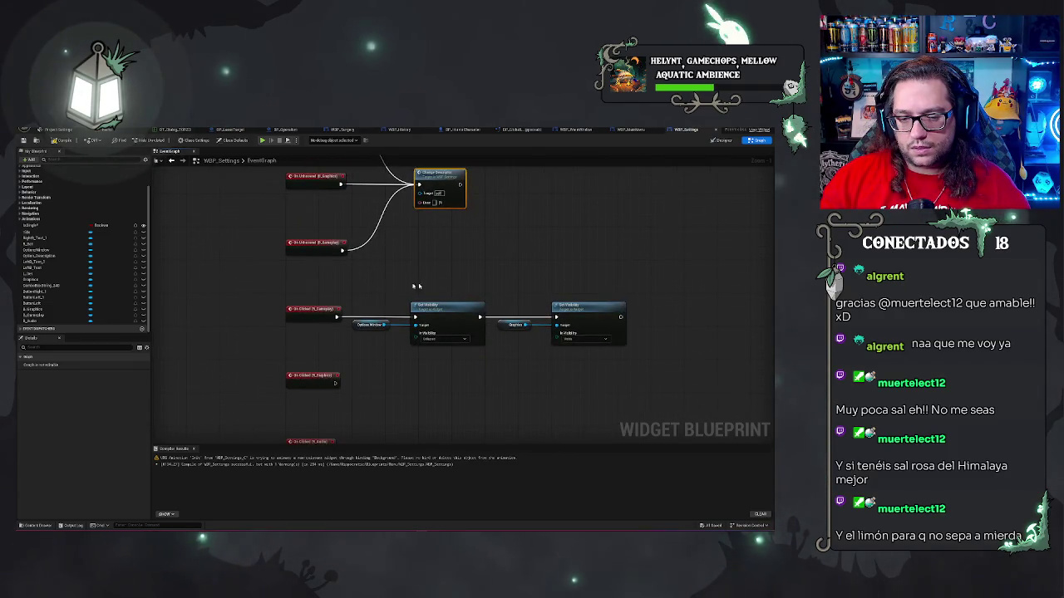
Duplicate the two Set Visibility nodes with their getters beside the BACK button's On Clicked event.
drag(366, 287, 628, 347)
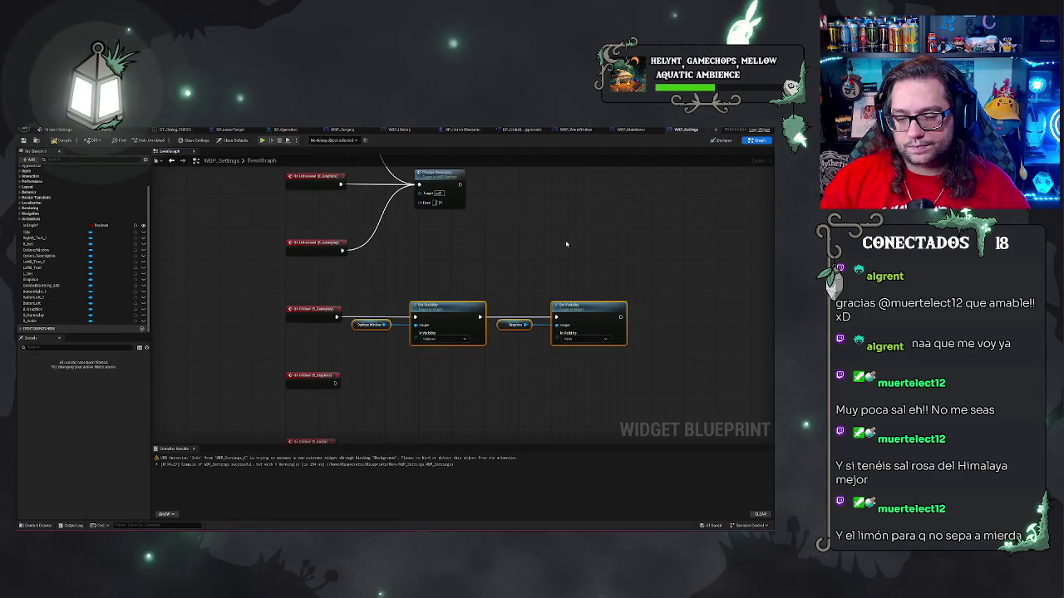
scroll(576, 228, down, 5)
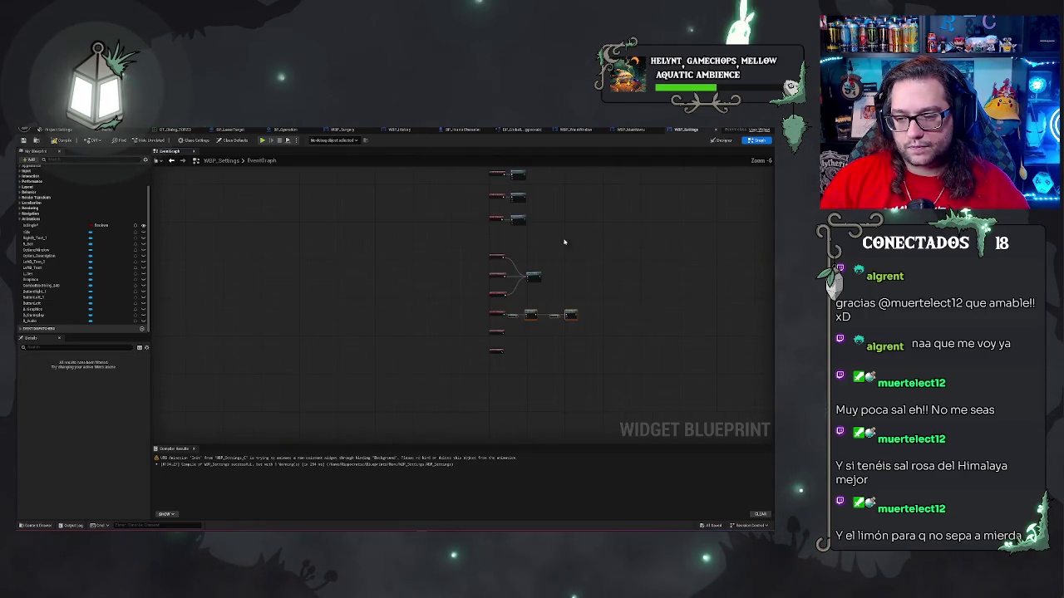
scroll(491, 295, up, 5)
key(ctrl+v)
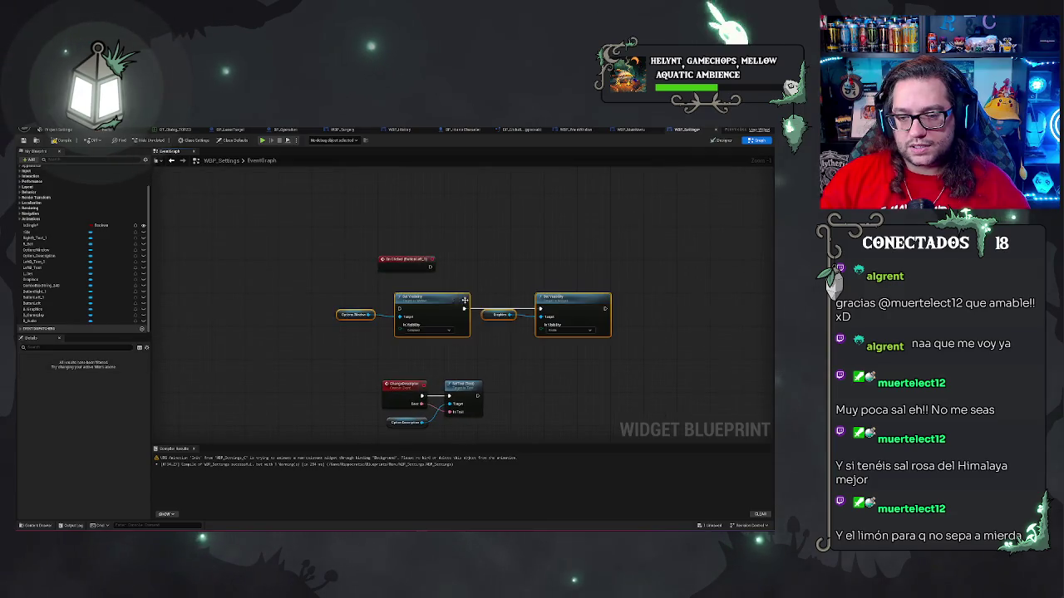
mouse_move(439, 302)
mouse_down()
mouse_move(488, 278)
mouse_move(490, 263)
mouse_up()
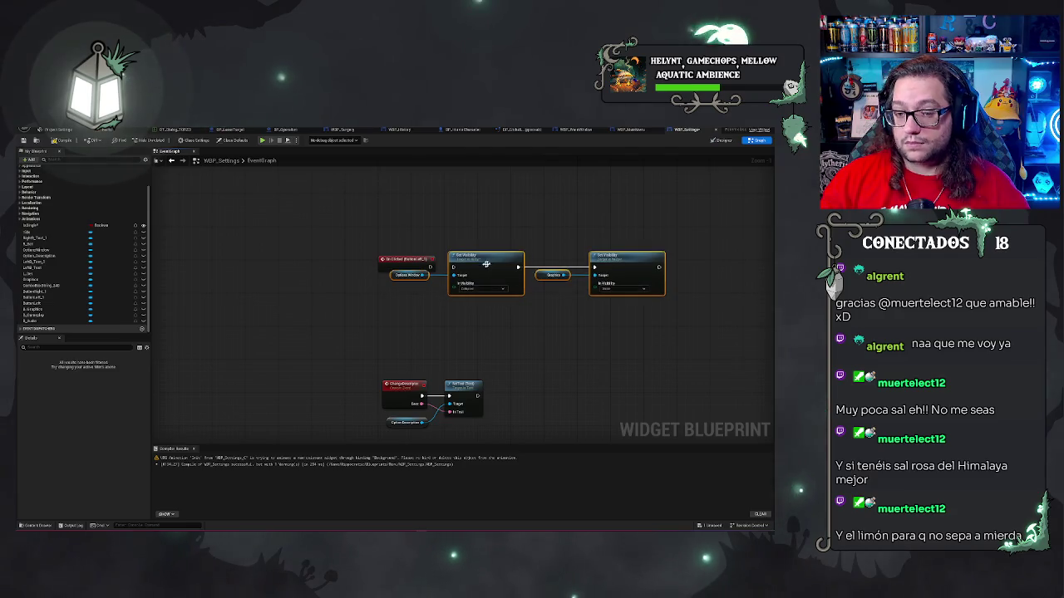
mouse_move(359, 283)
mouse_down()
mouse_move(478, 283)
mouse_move(456, 269)
mouse_up()
click(439, 250)
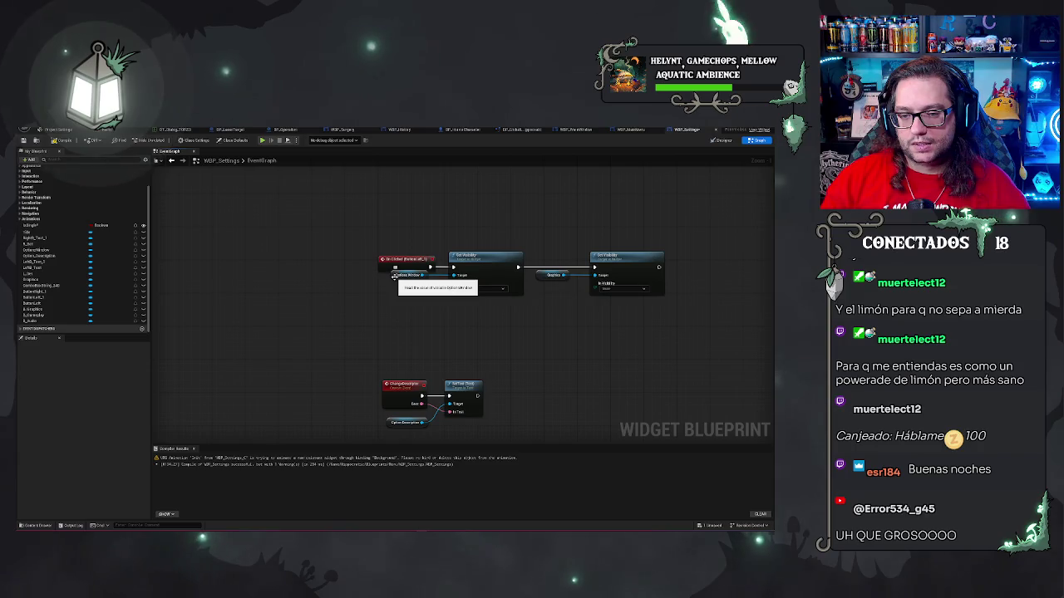
Rewire the copied targets so BACK collapses Graphics and makes Options Window visible.
mouse_move(394, 277)
mouse_down()
mouse_move(544, 312)
mouse_move(541, 290)
mouse_up()
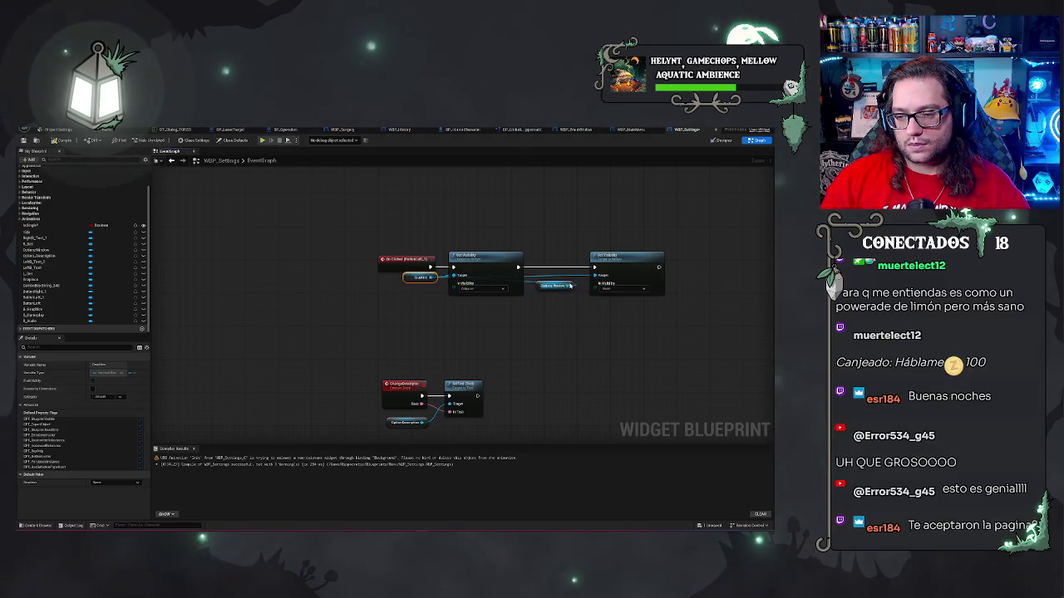
drag(568, 285, 591, 276)
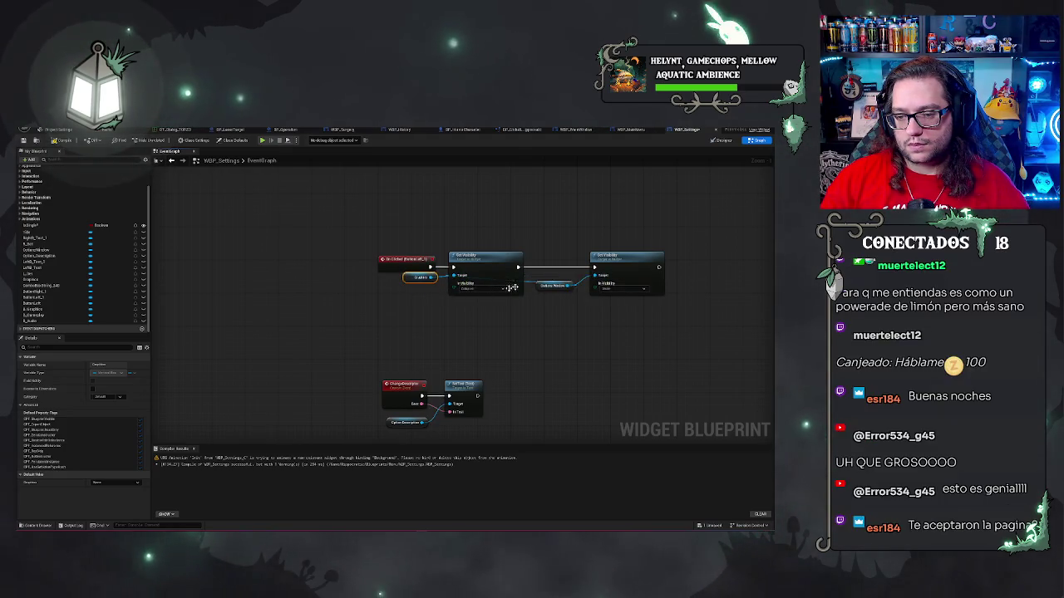
click(339, 245)
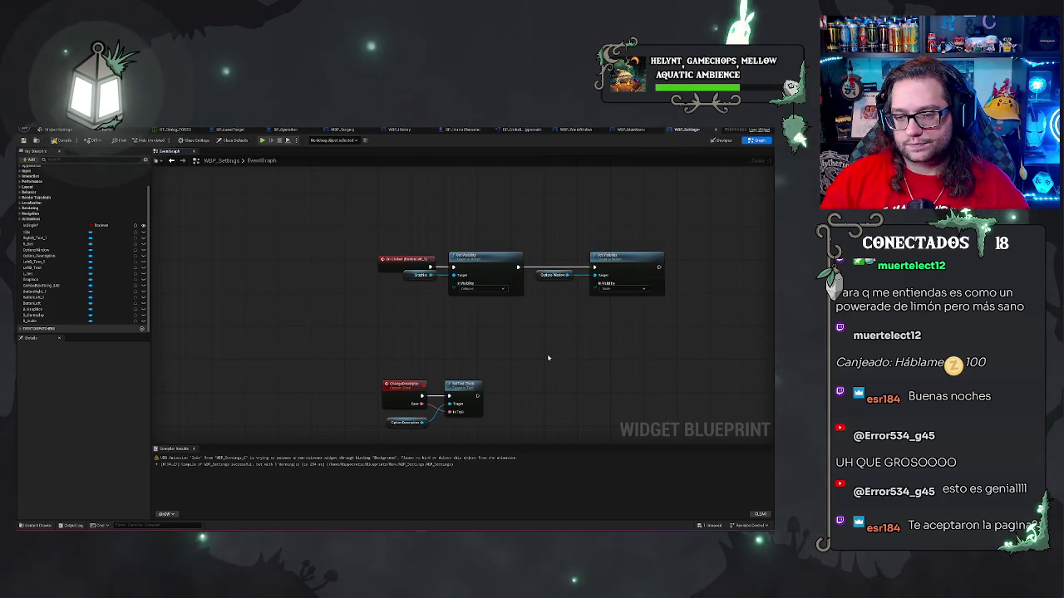
mouse_move(547, 358)
mouse_down()
mouse_move(500, 328)
mouse_move(522, 367)
mouse_move(511, 400)
mouse_up()
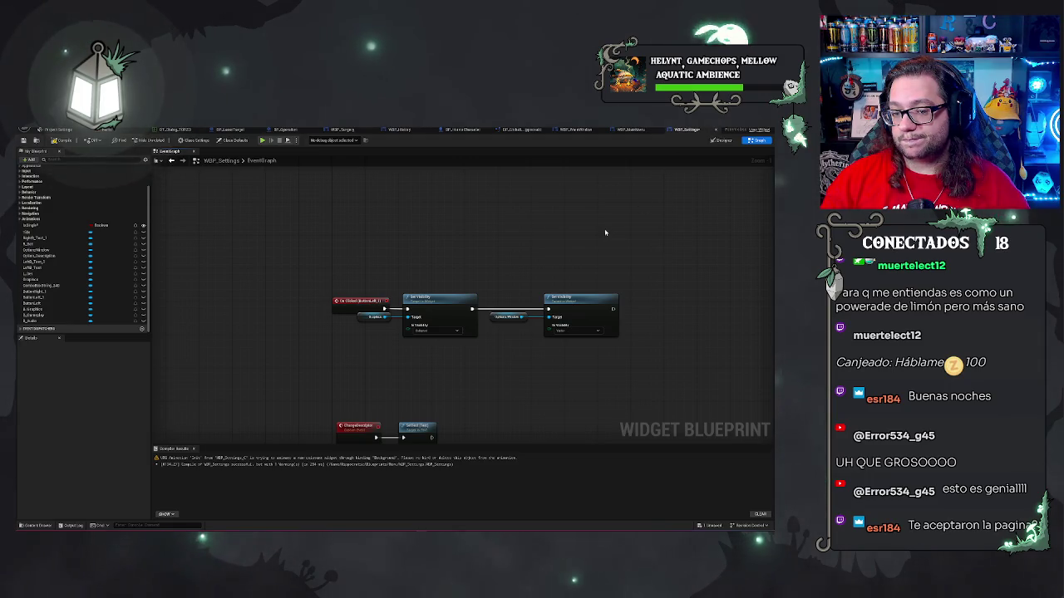
drag(613, 248, 638, 240)
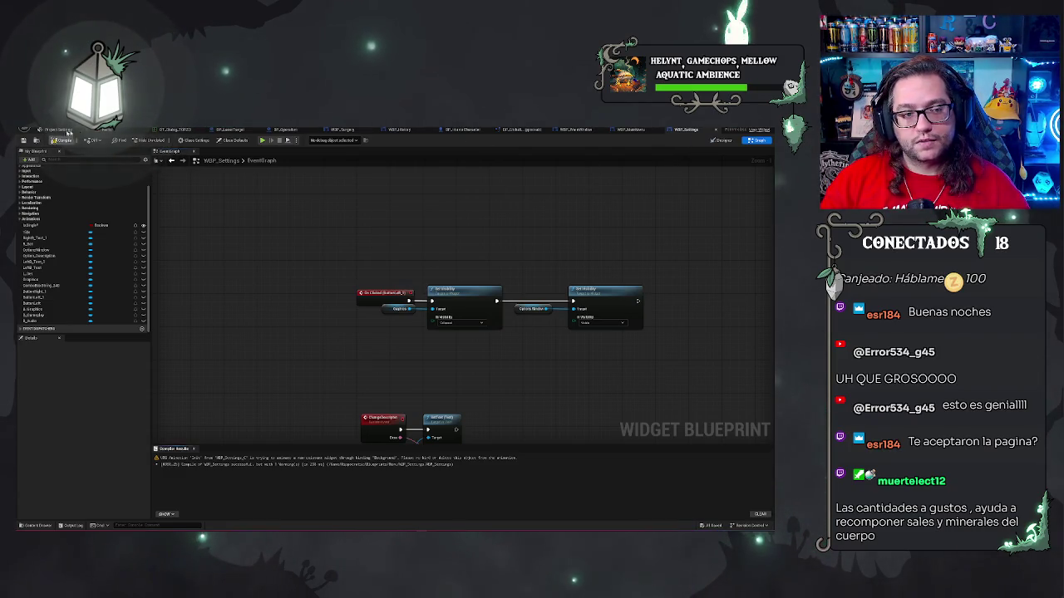
click(724, 130)
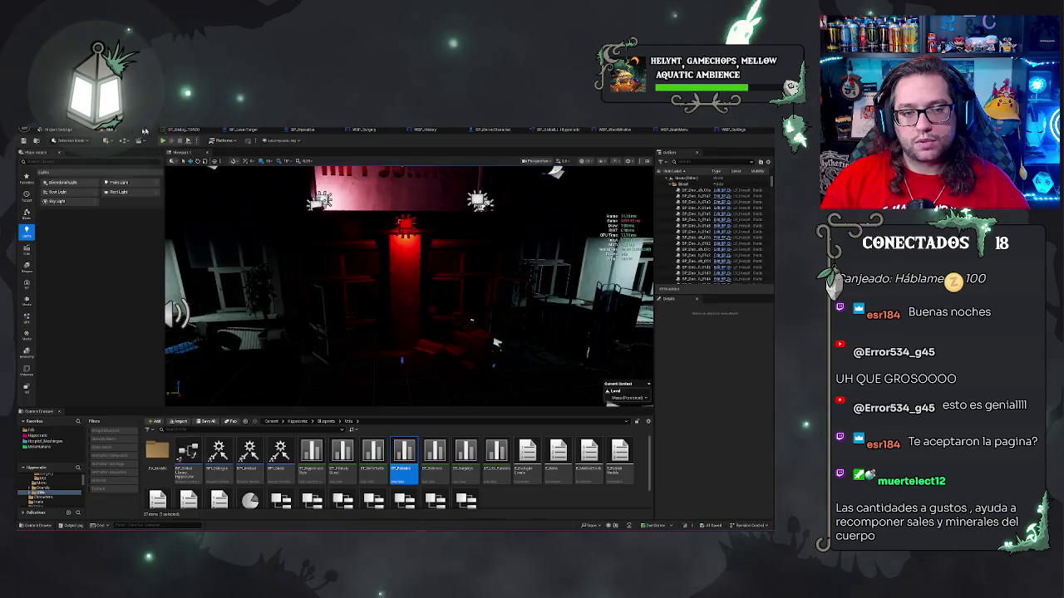
click(725, 131)
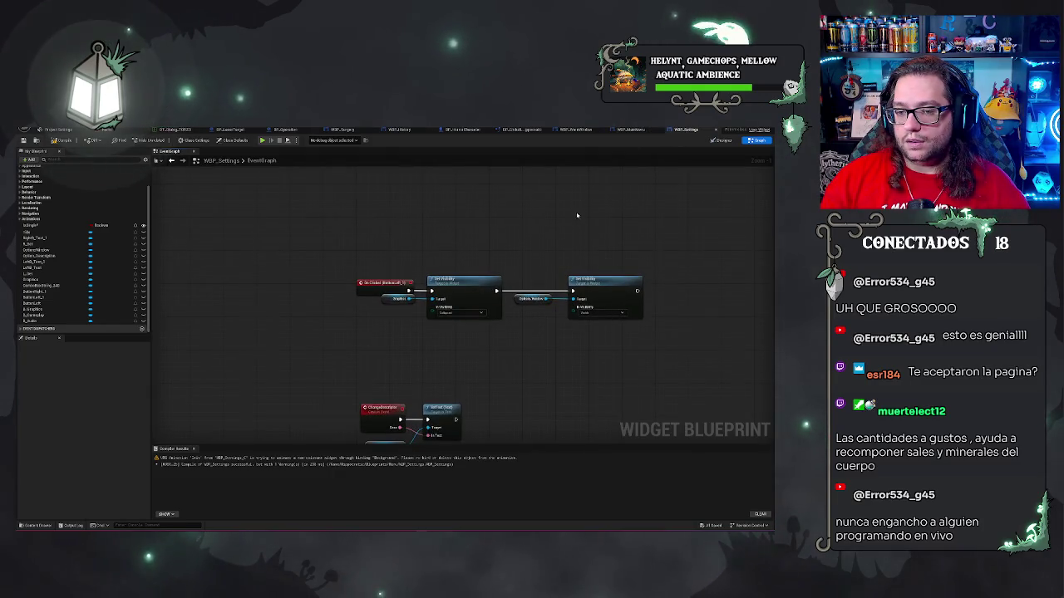
Place an Event Construct node in empty graph space by searching 'construct'.
scroll(591, 304, up, 5)
scroll(502, 314, down, 4)
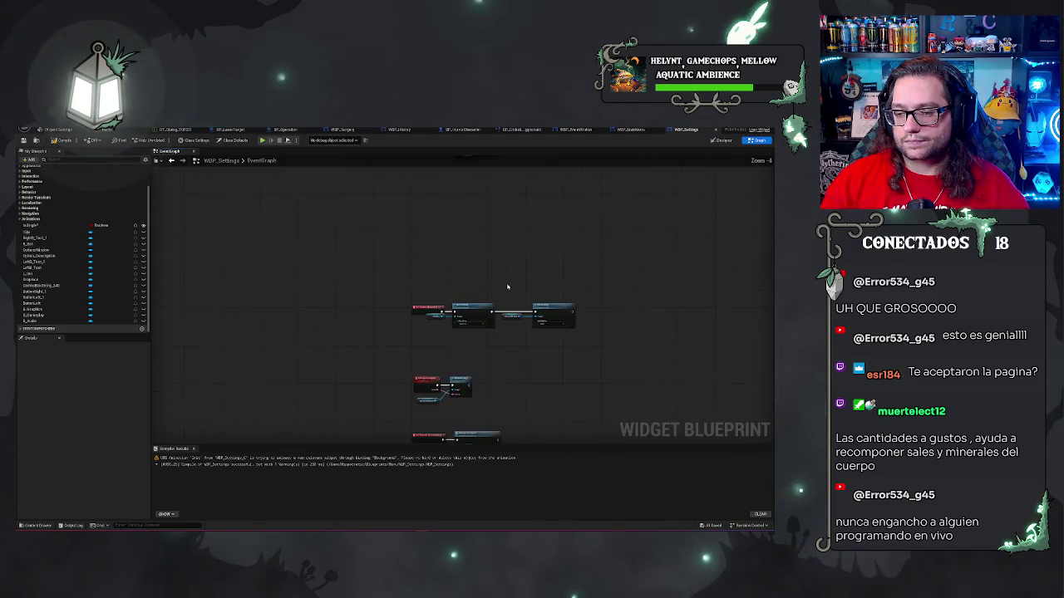
scroll(503, 314, up, 2)
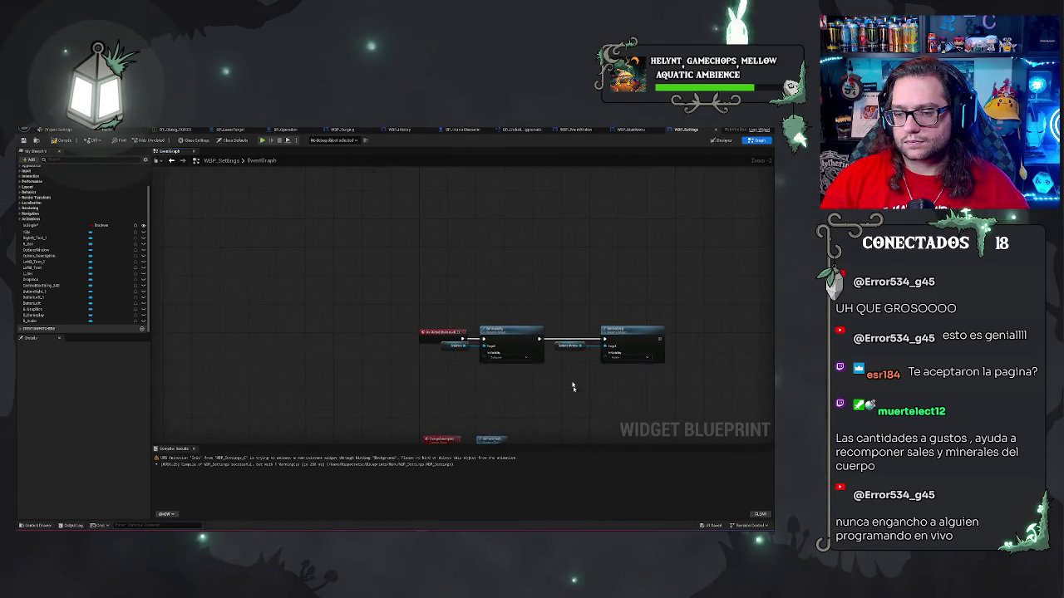
scroll(510, 302, down, 4)
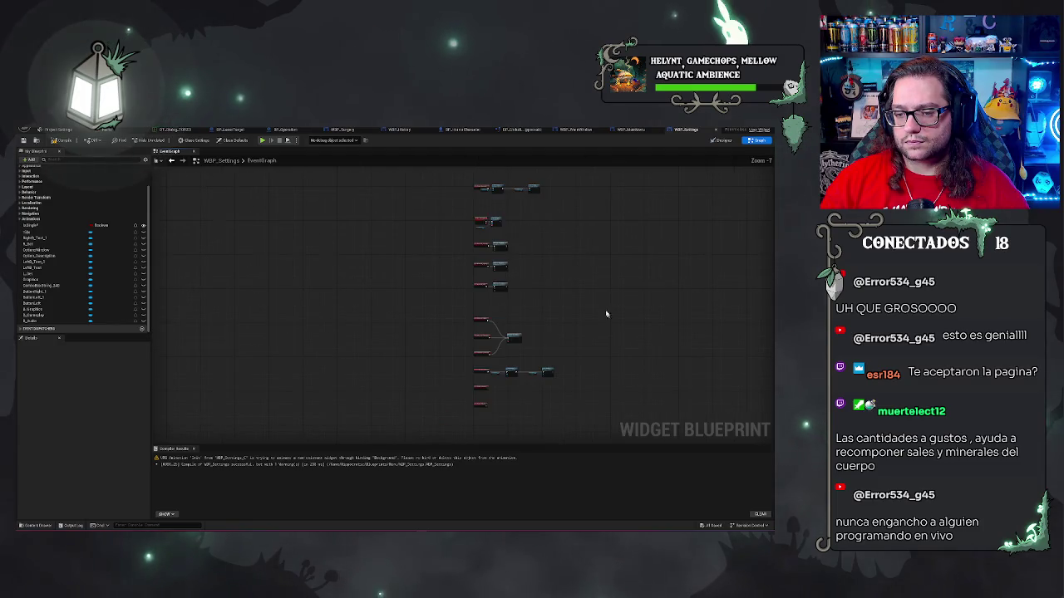
scroll(498, 291, up, 3)
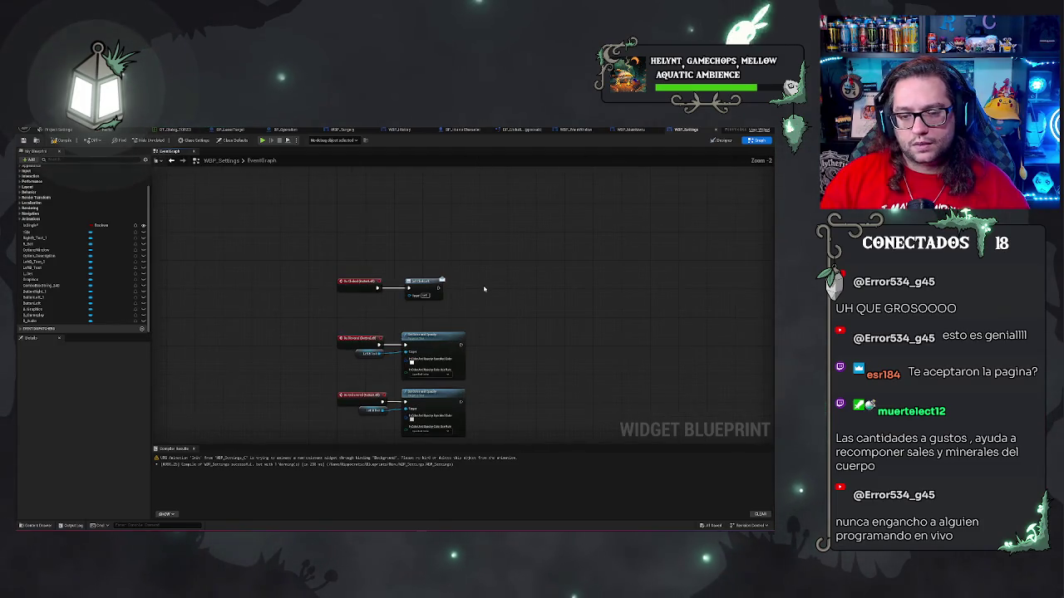
scroll(531, 324, down, 6)
scroll(542, 338, up, 10)
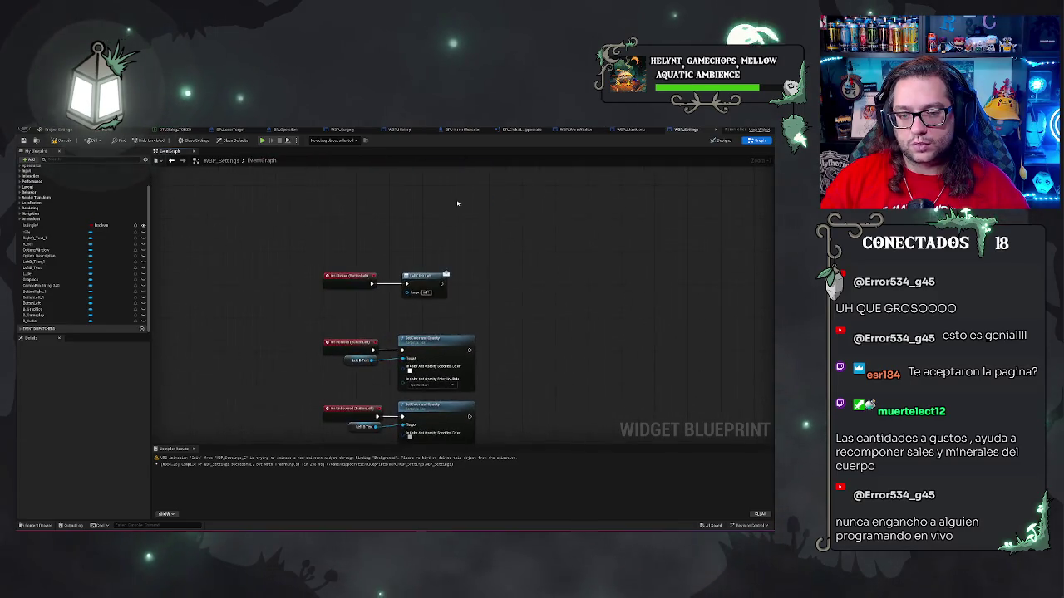
right_click(360, 297)
text(construct)
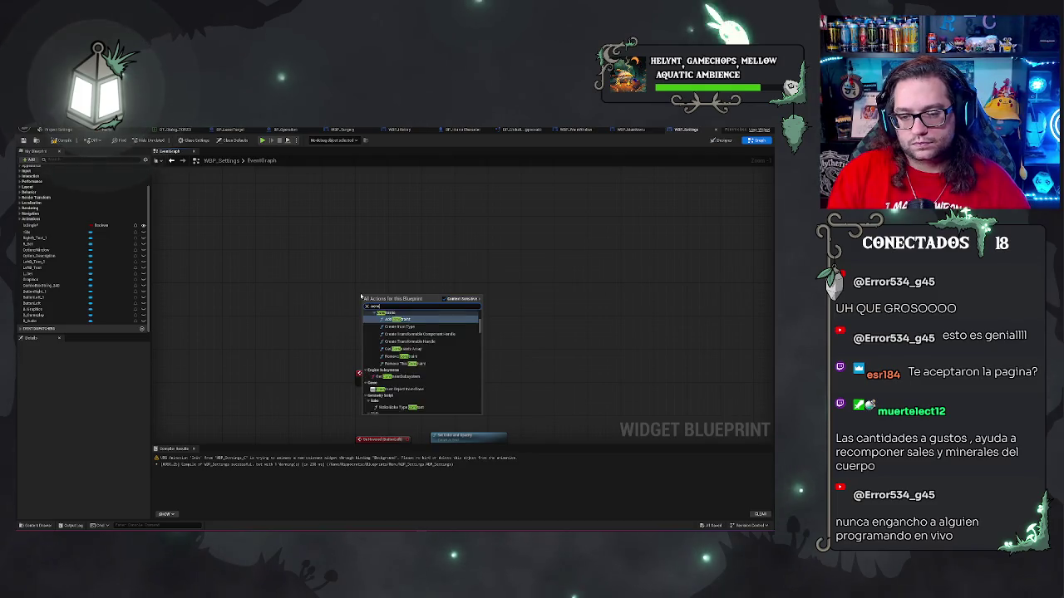
key(Return)
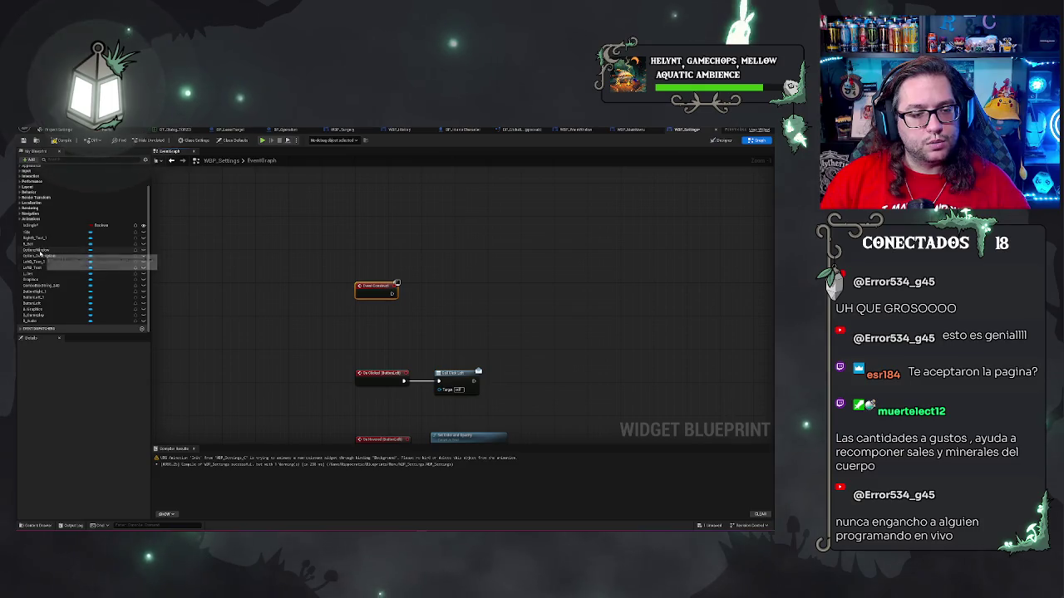
In the Designer, inspect APPLY, Graphics and the BACK/APPLY HorizontalBox, then collapse its tree branch.
click(723, 140)
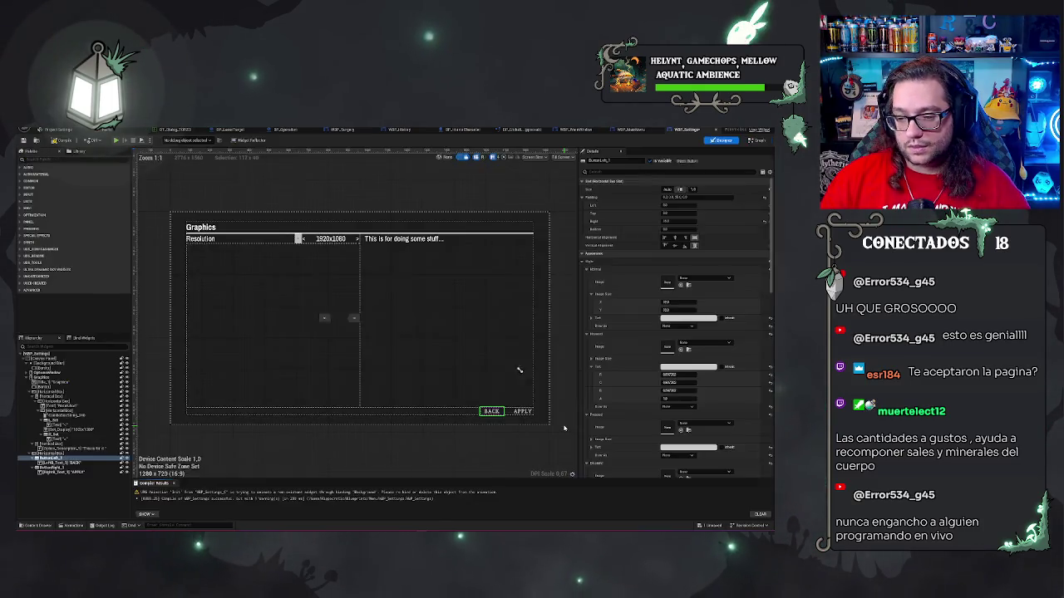
click(524, 411)
scroll(712, 349, down, 10)
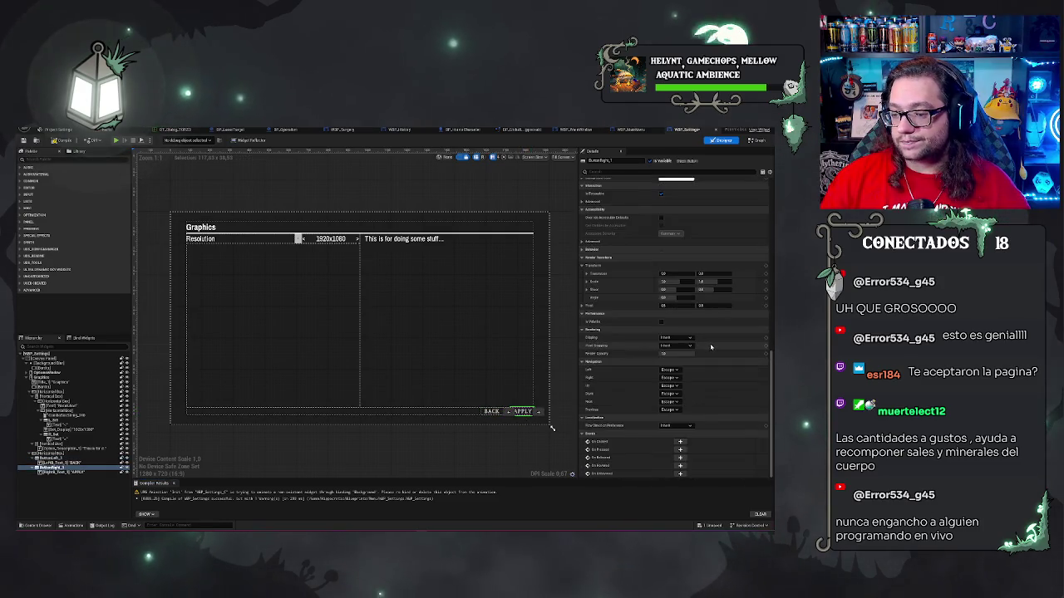
scroll(712, 349, up, 10)
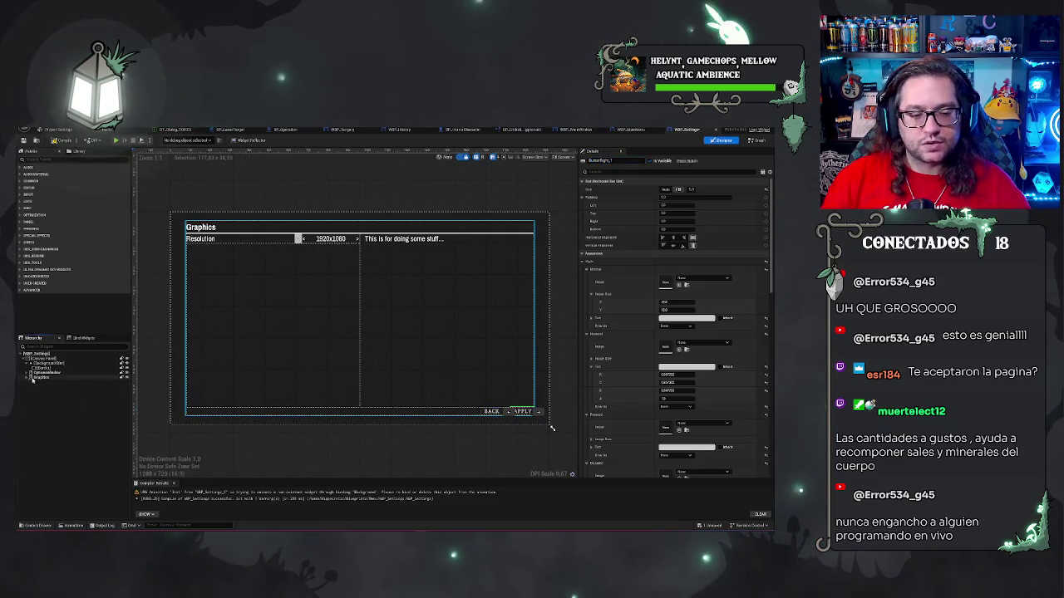
click(42, 378)
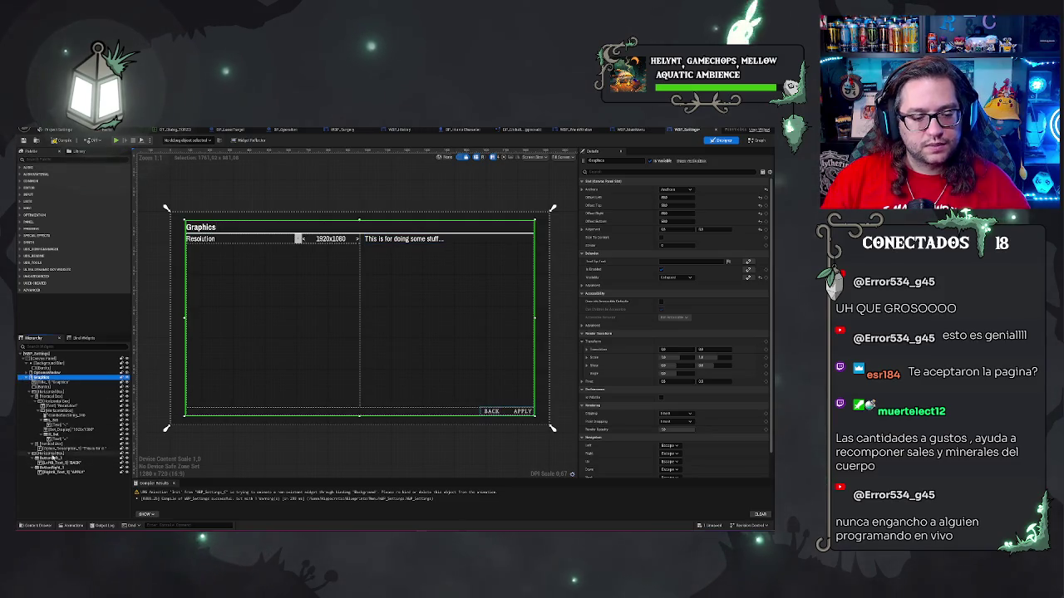
click(50, 454)
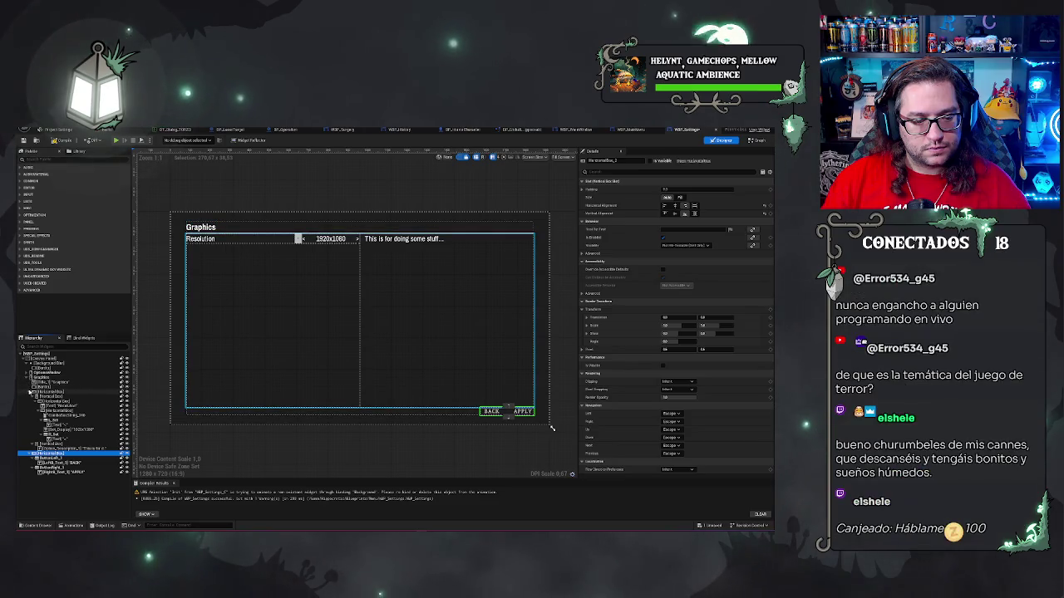
click(32, 391)
click(31, 397)
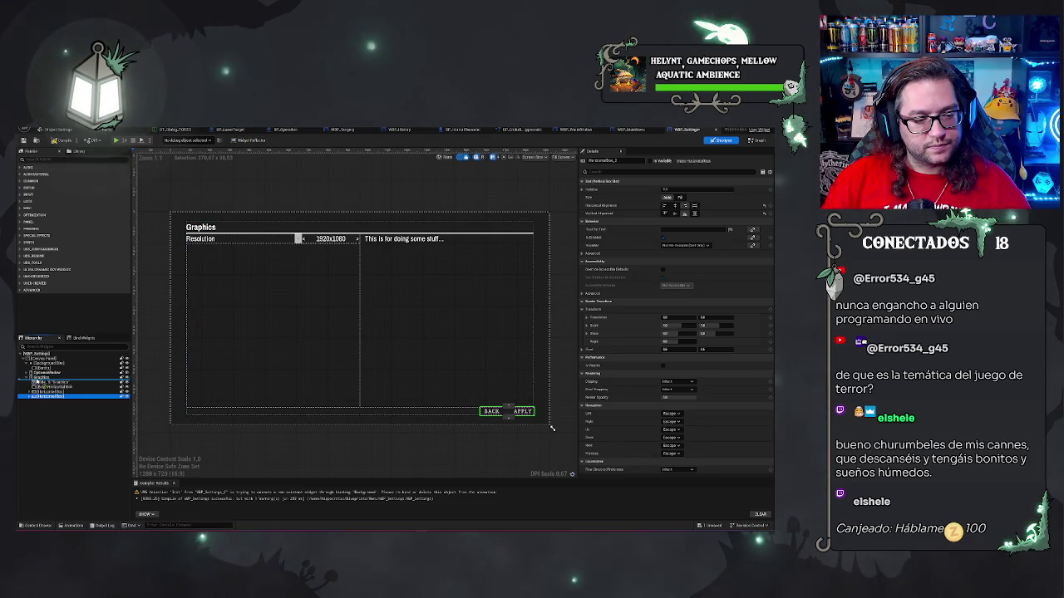
Move the BACK/APPLY box to the canvas root, anchor it bottom-stretched with right offset 0, height 40, alignment 1.
drag(37, 381, 41, 383)
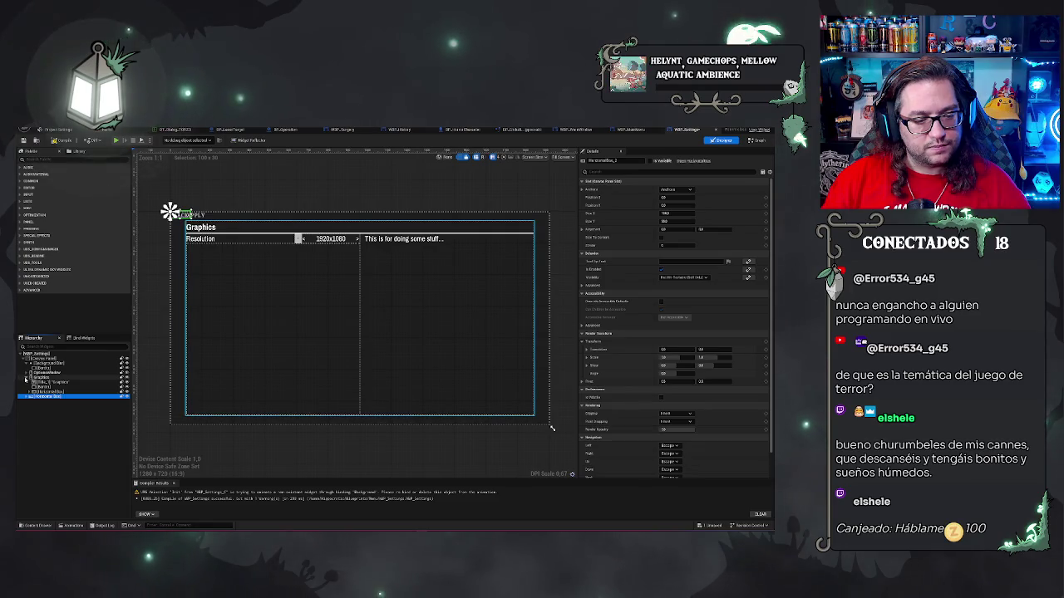
key(F2)
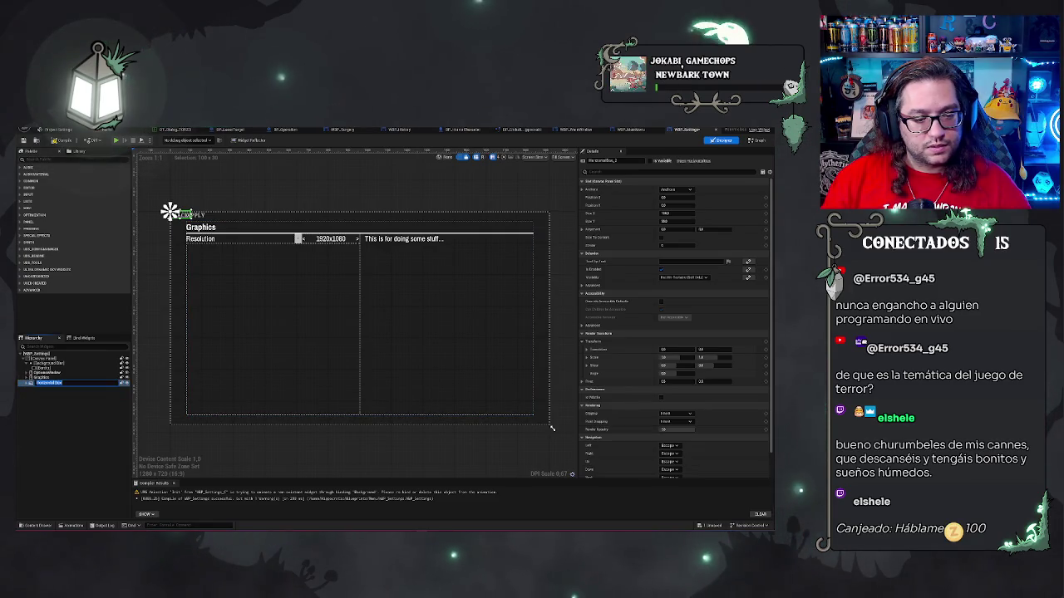
click(47, 384)
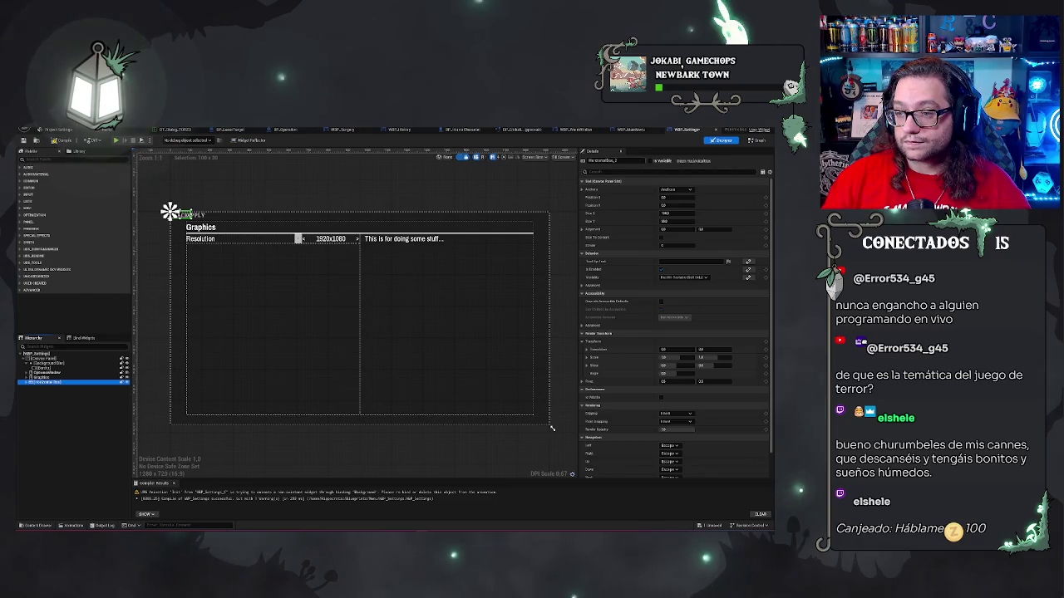
click(676, 189)
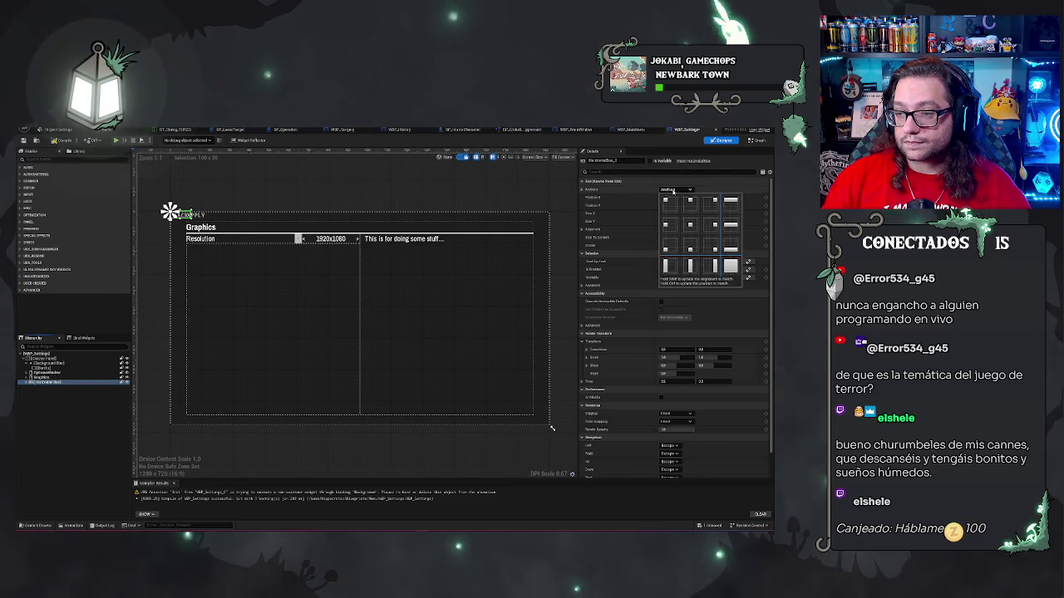
click(732, 242)
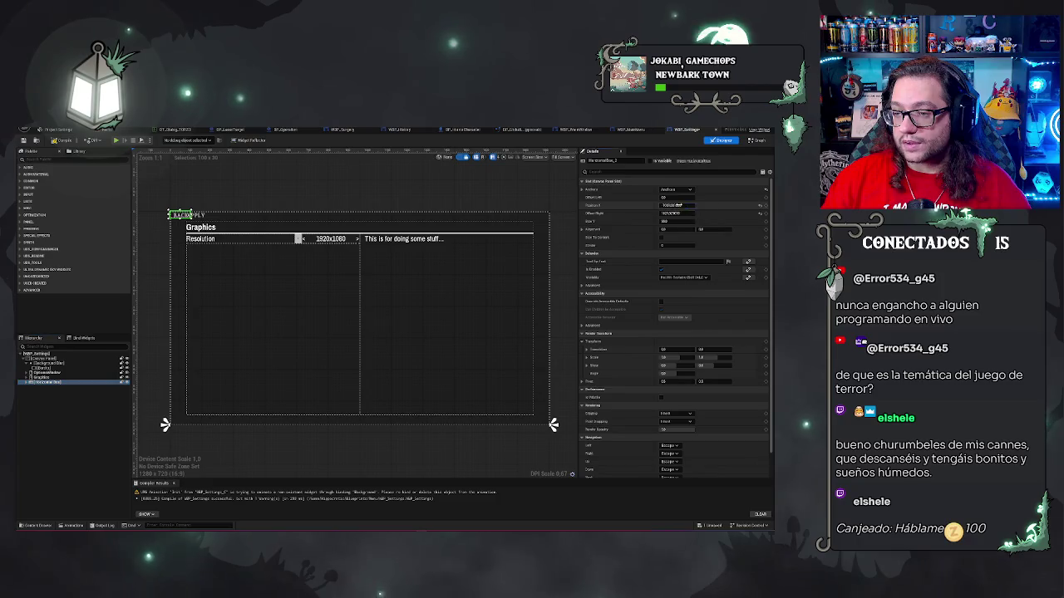
click(671, 213)
text(0)
key(Return)
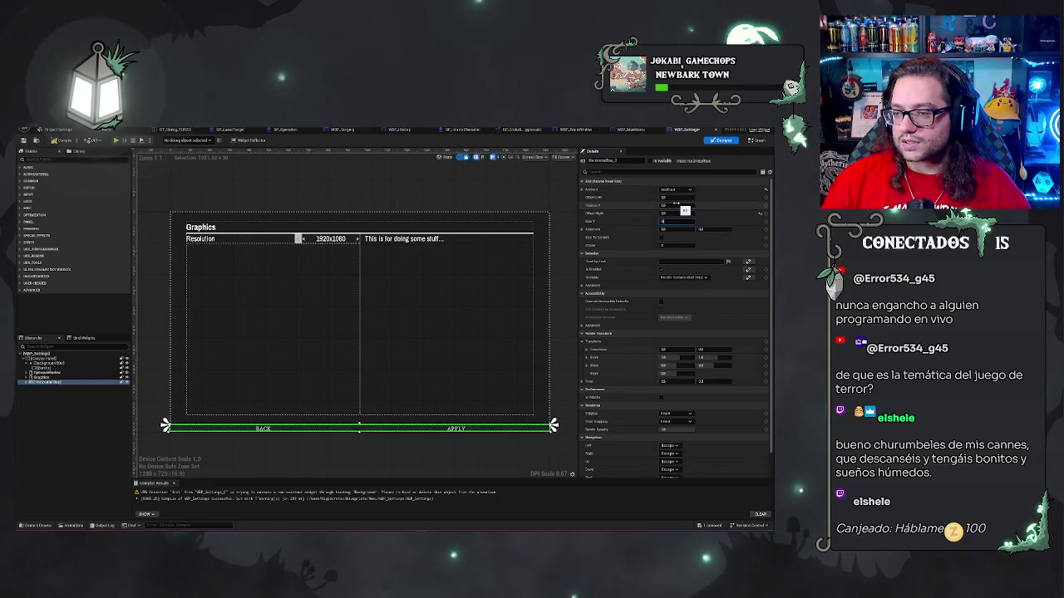
text(40)
key(Return)
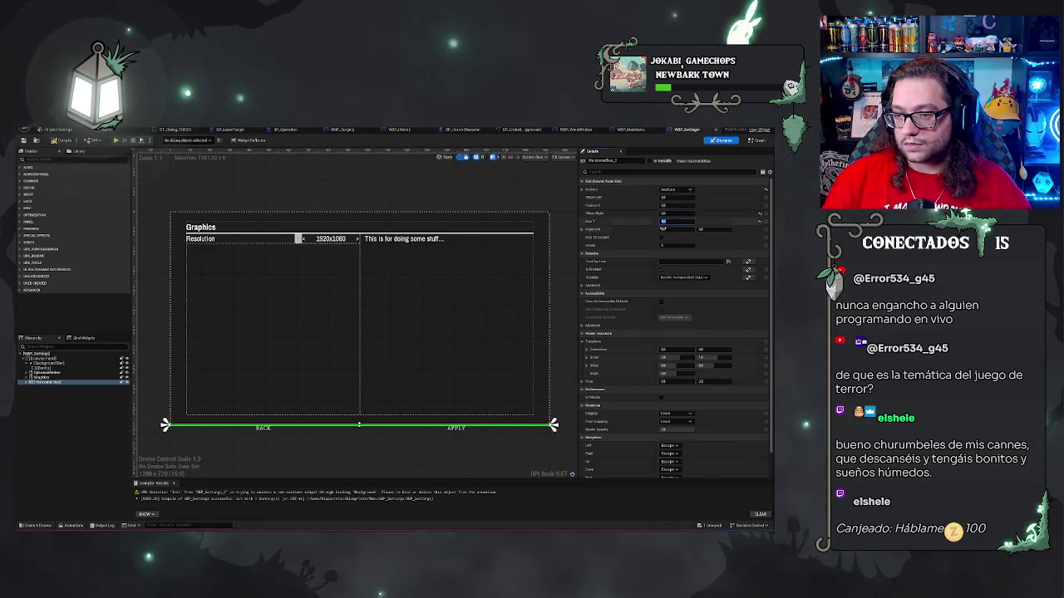
click(662, 237)
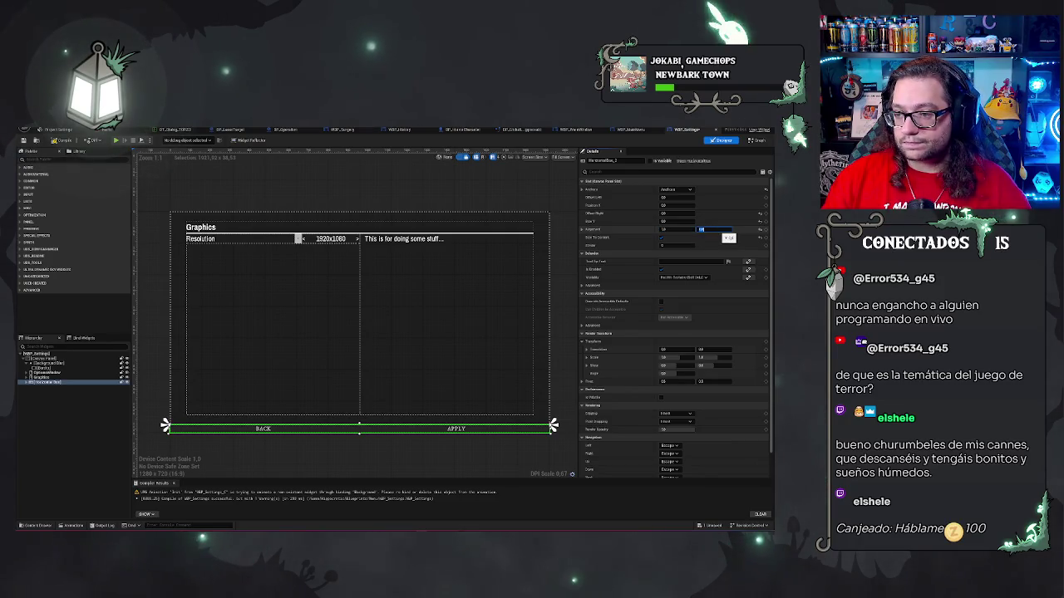
text(1)
key(Return)
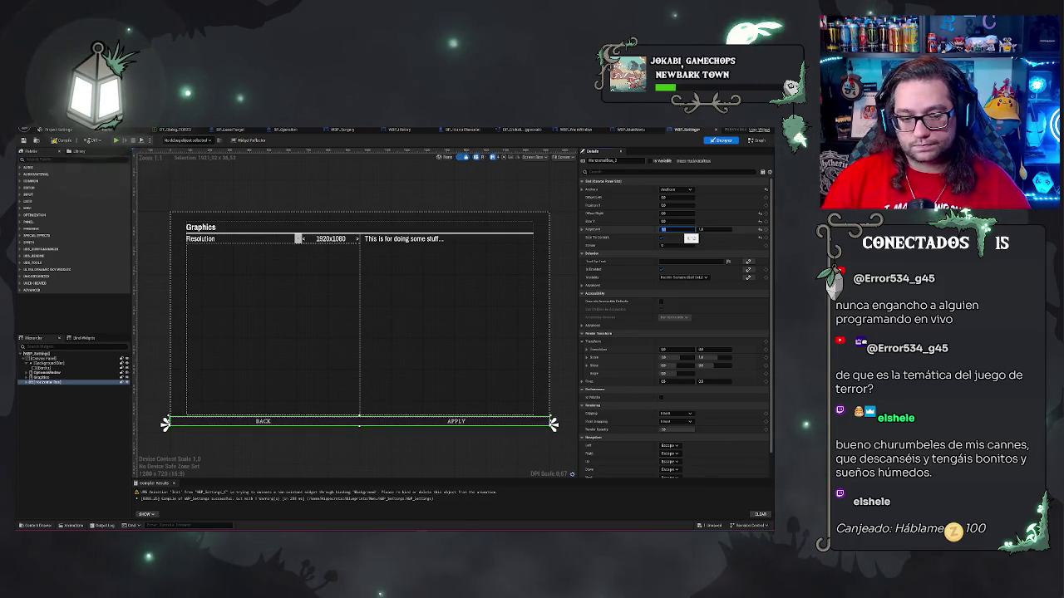
click(677, 229)
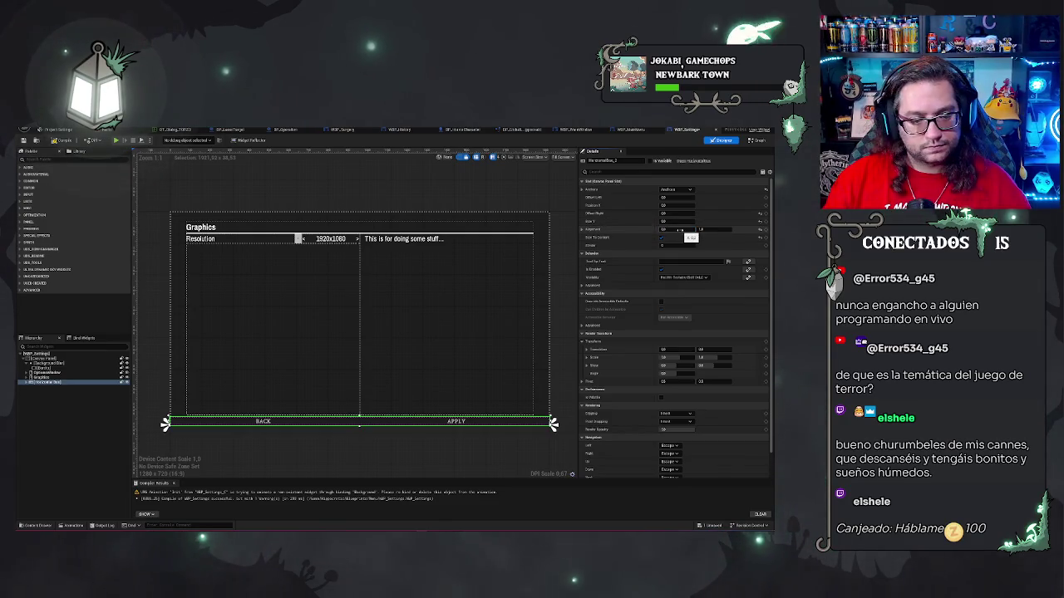
Re-anchor the box to the bottom-right corner with horizontal position 0.
click(675, 189)
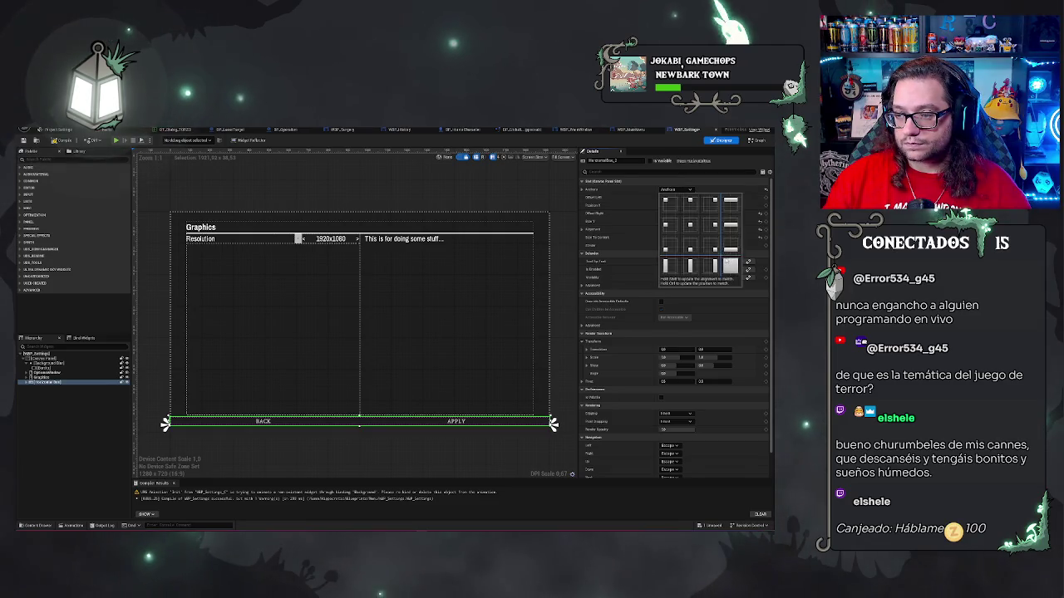
click(699, 221)
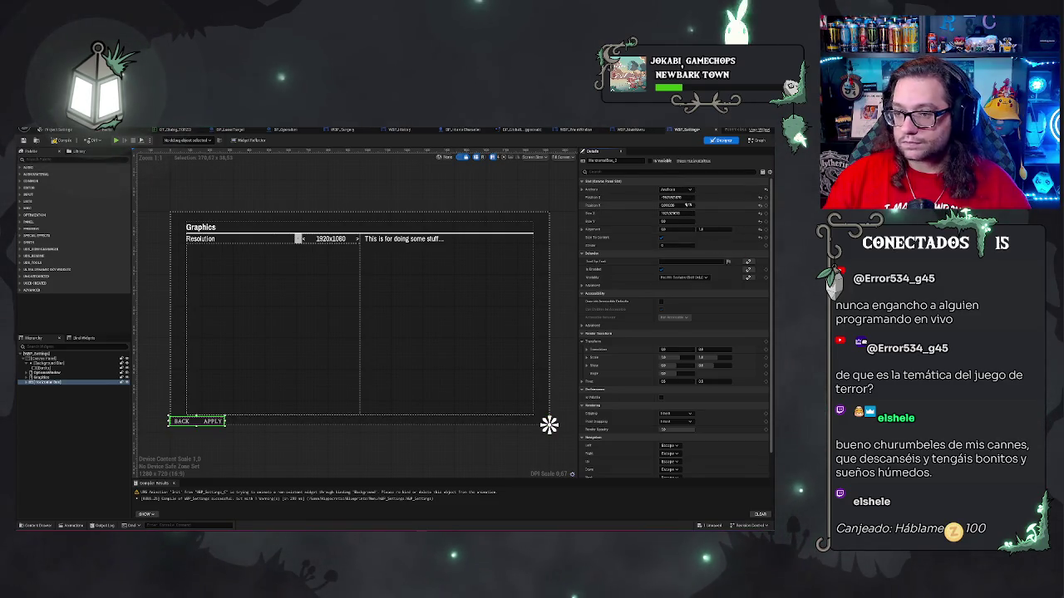
click(680, 190)
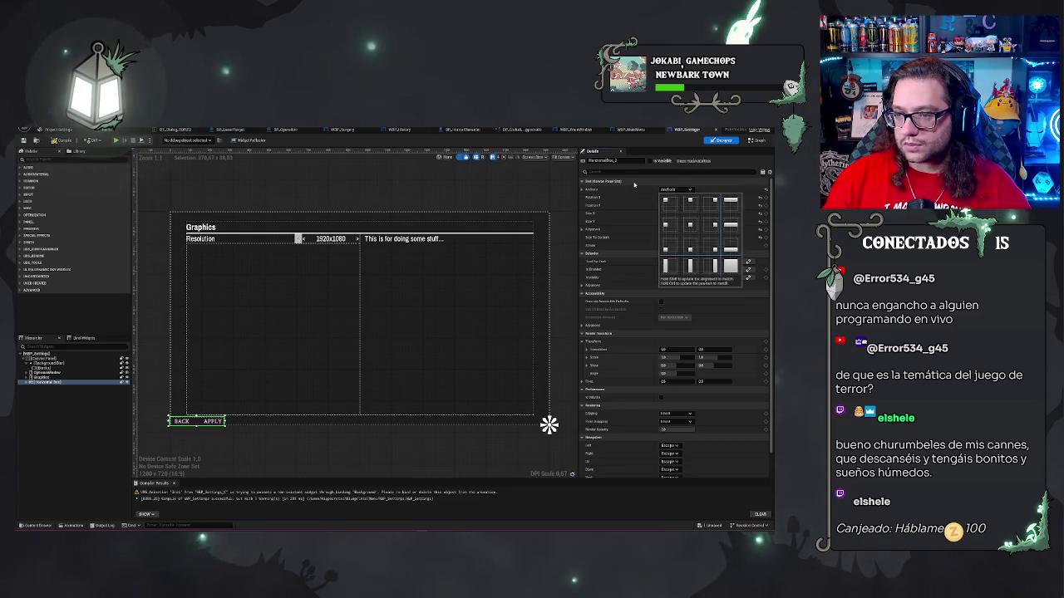
click(677, 198)
text(0)
key(Tab)
key(Tab)
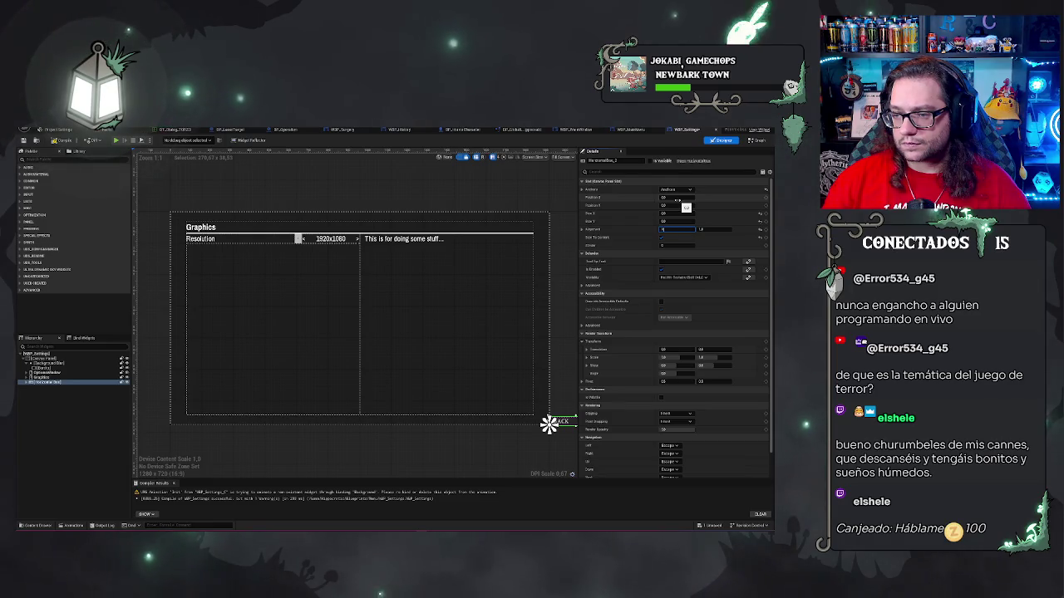
key(Return)
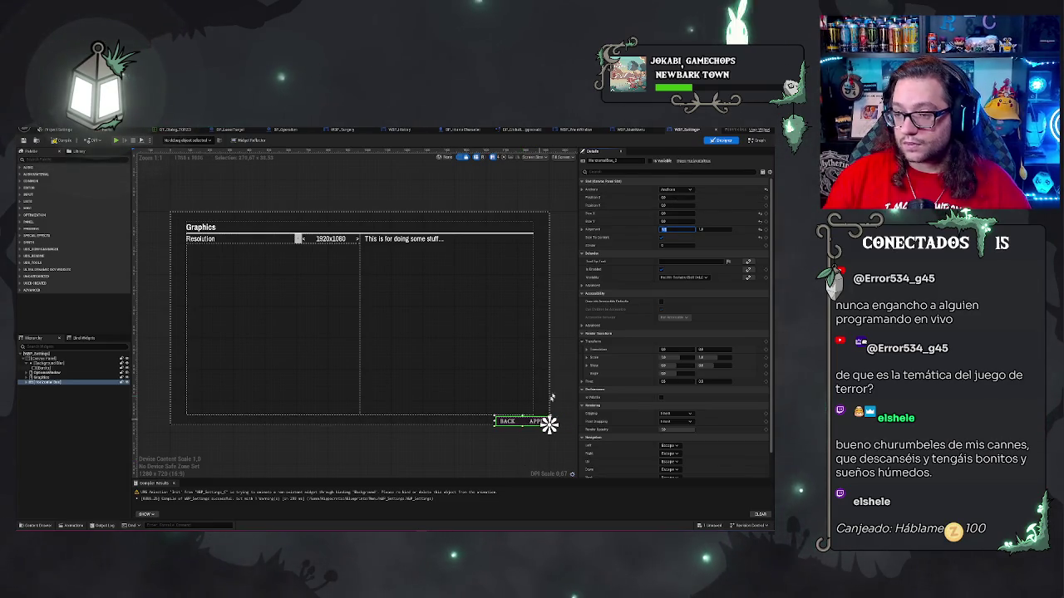
click(521, 459)
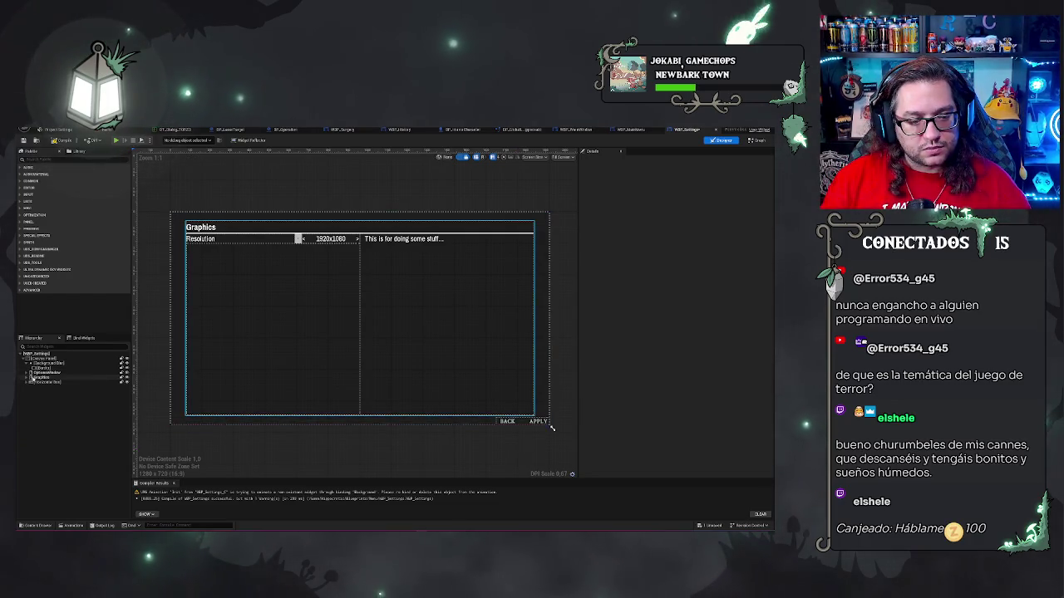
Reveal the hidden tab list and rename the BACK/APPLY box, typing 'Buttons' then 'Banera'.
click(126, 375)
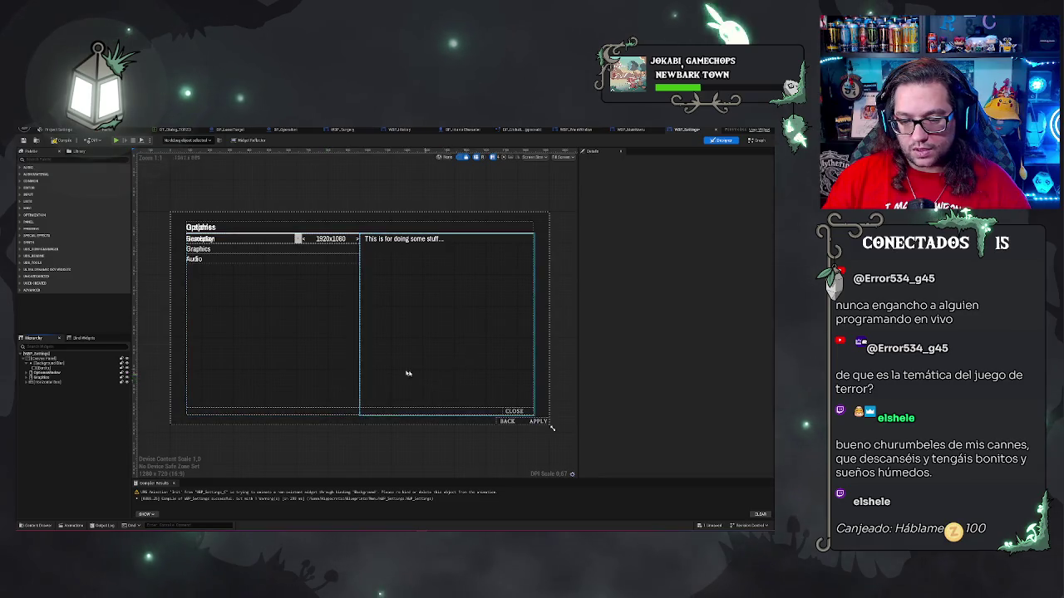
click(549, 423)
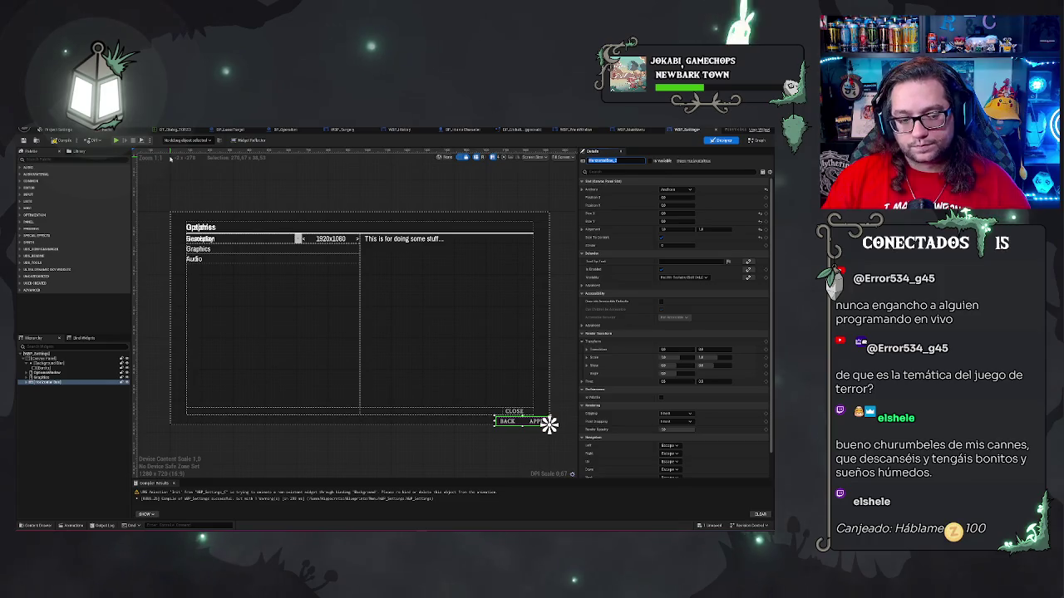
text(Buttons)
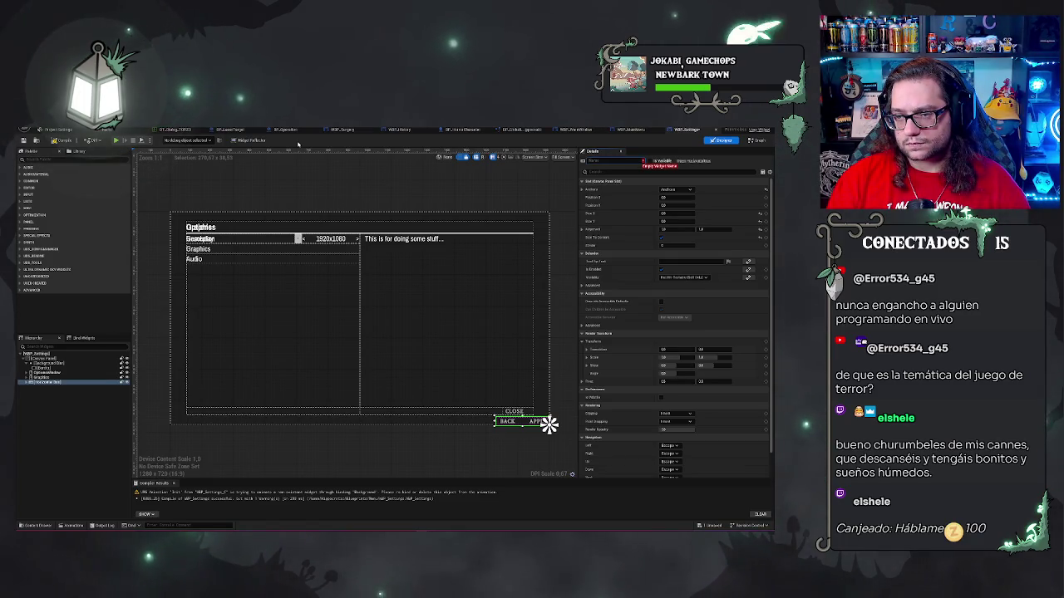
text(Banera)
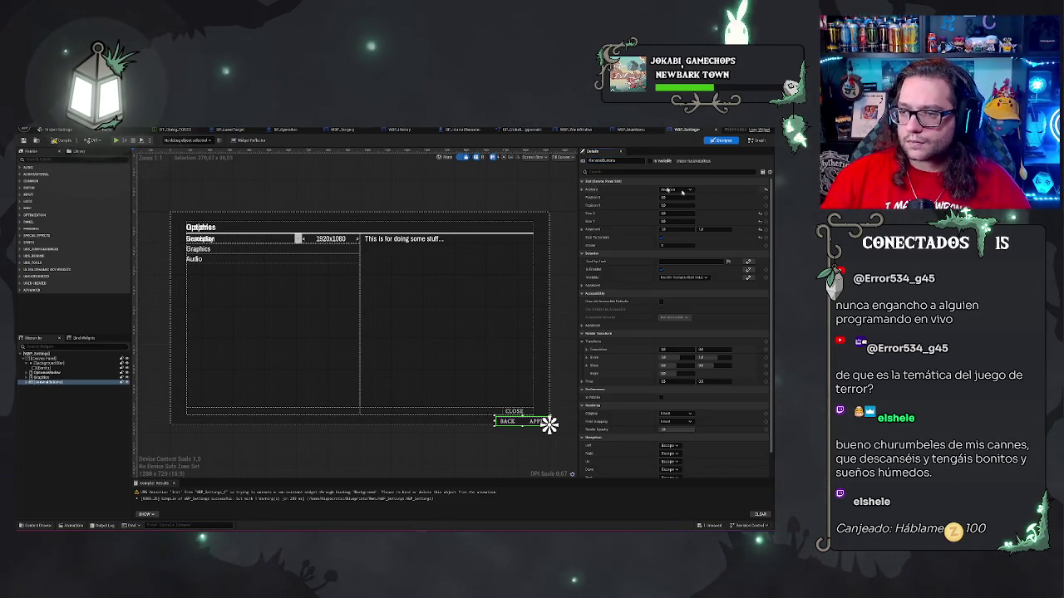
Set the right-hand panel's Visibility to Collapsed via a Details filter, then return to the level editor.
click(654, 171)
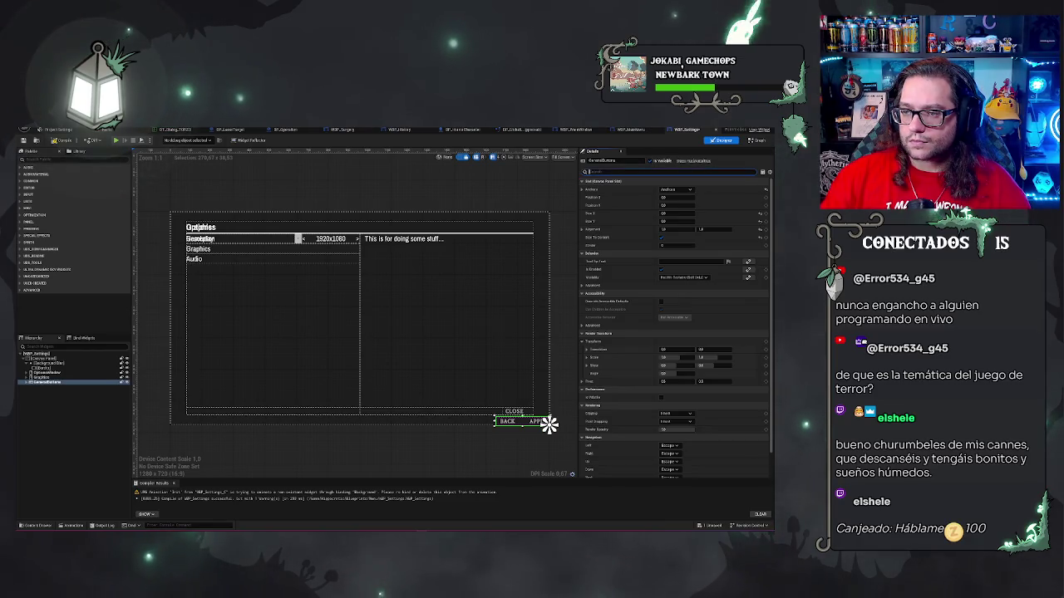
text(size)
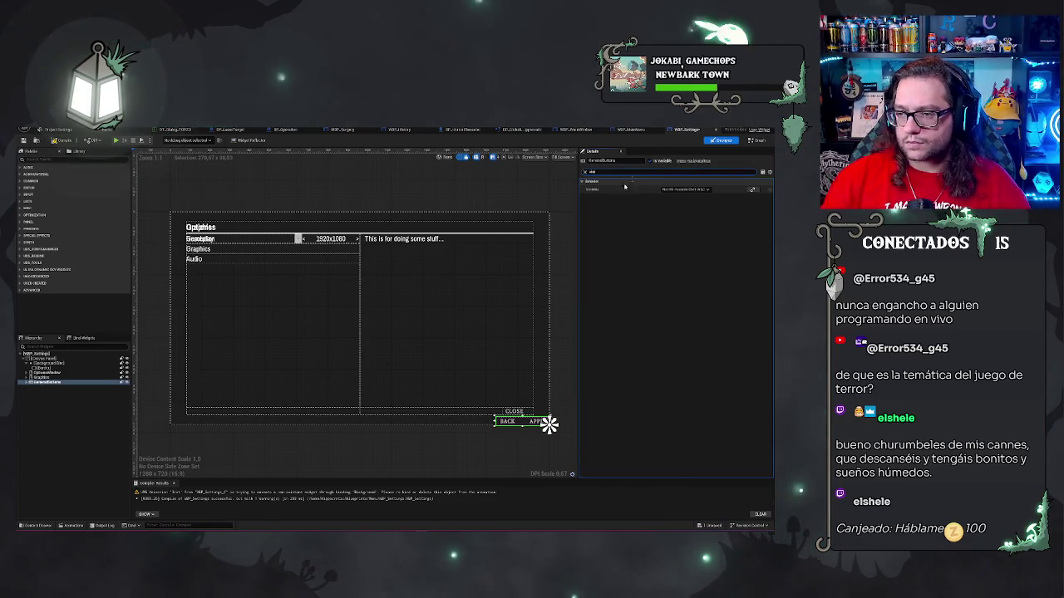
click(685, 190)
click(681, 213)
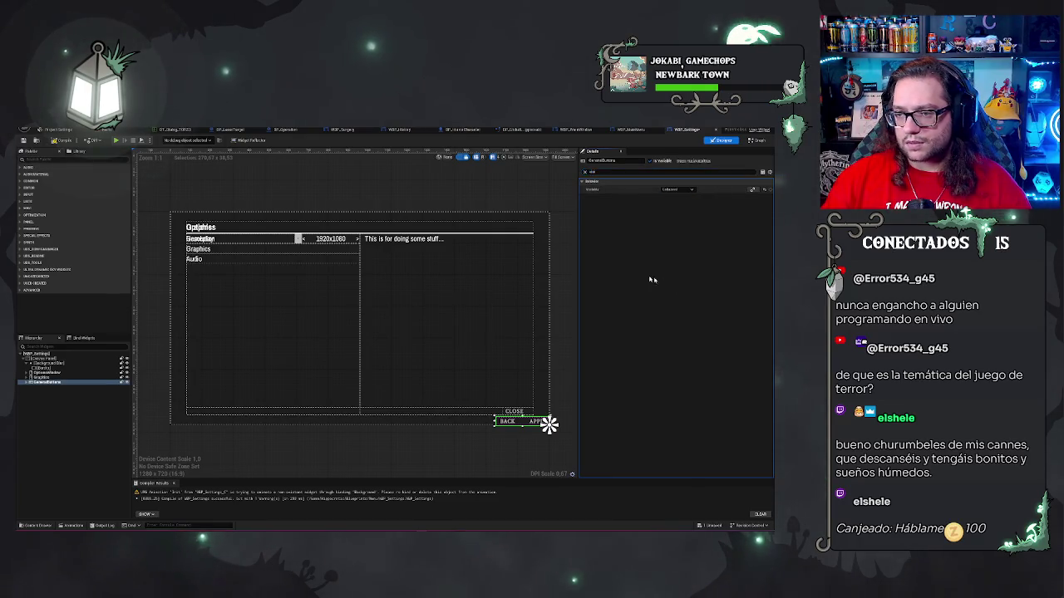
key(BackSpace)
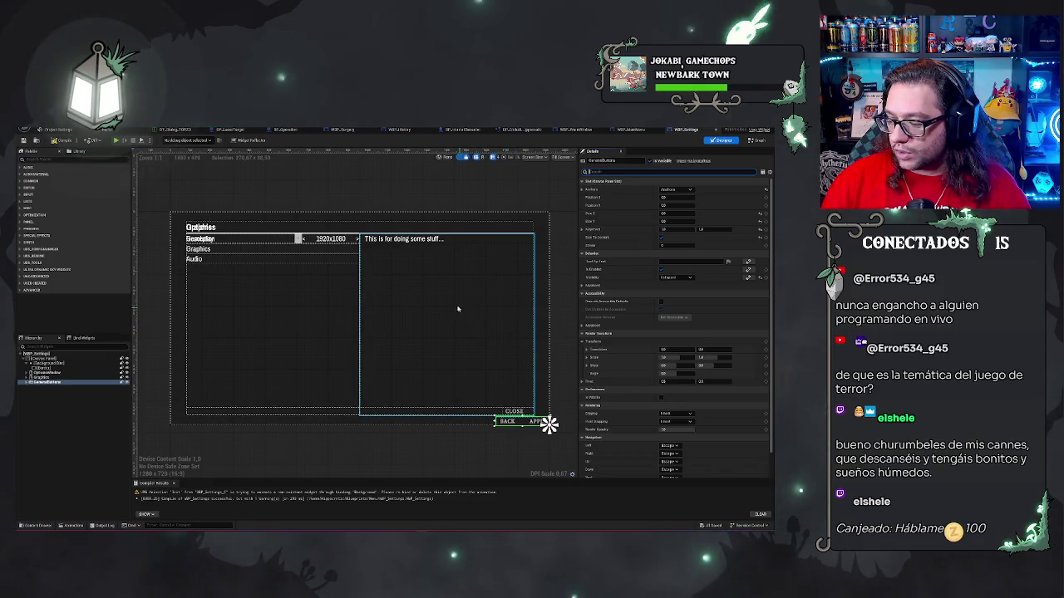
click(114, 131)
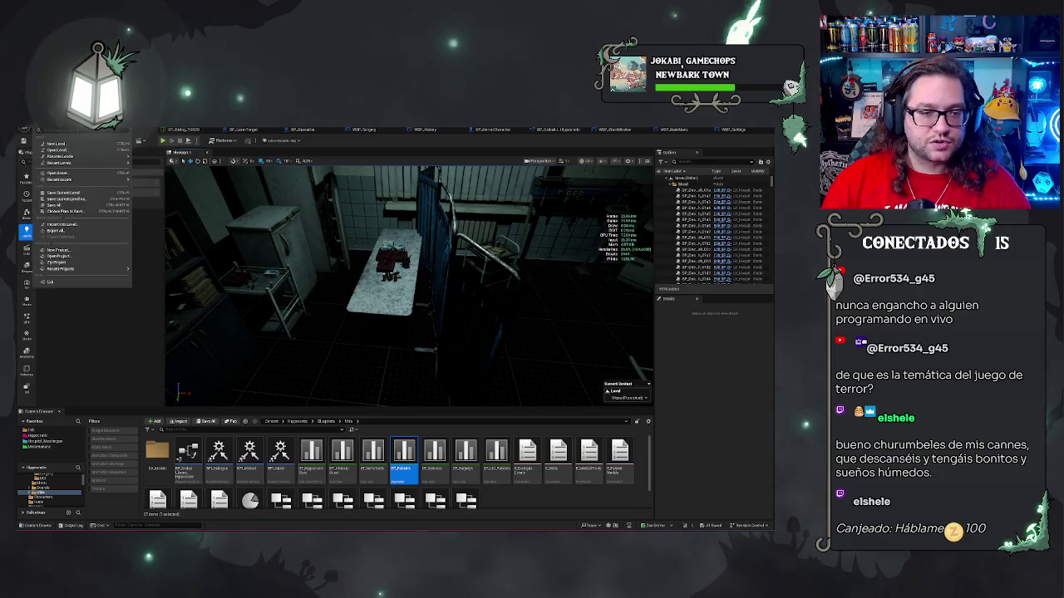
Review the WBP_Settings Event Graph's visibility and click-event nodes, then return to the level tab.
click(73, 156)
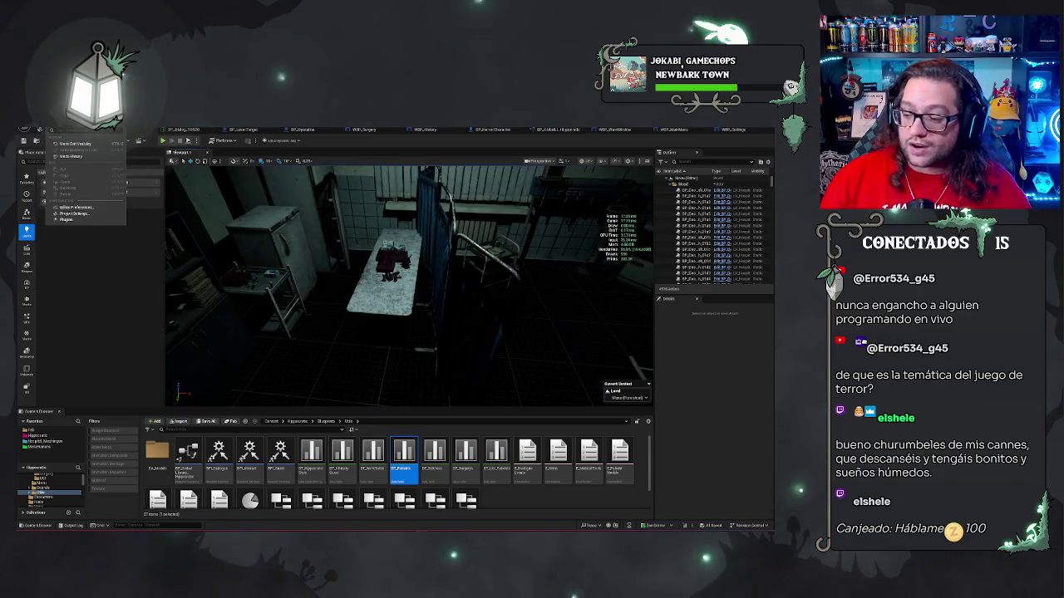
click(723, 130)
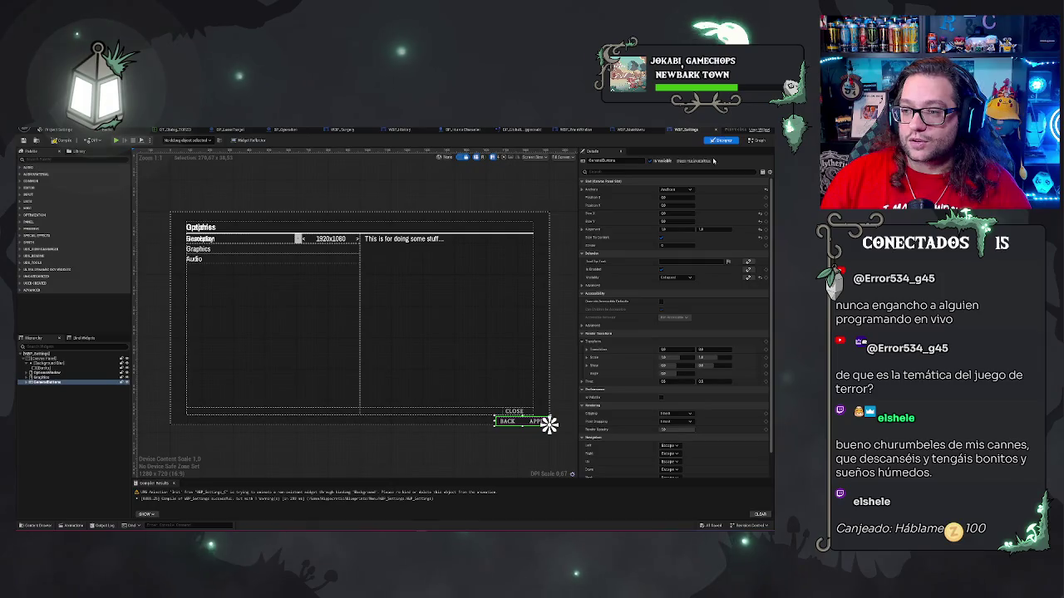
double_click(544, 421)
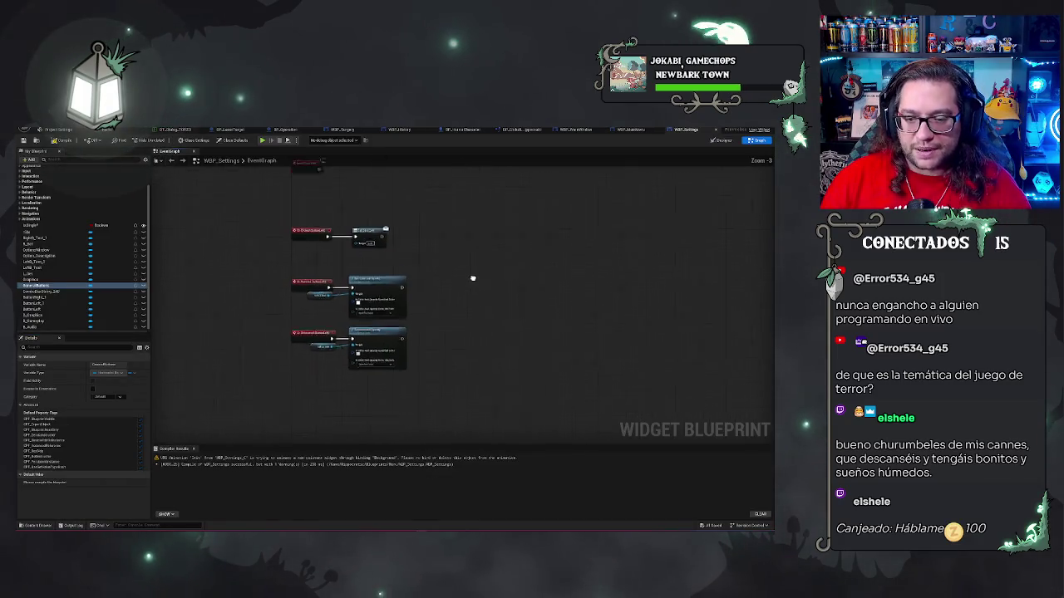
scroll(437, 307, up, 2)
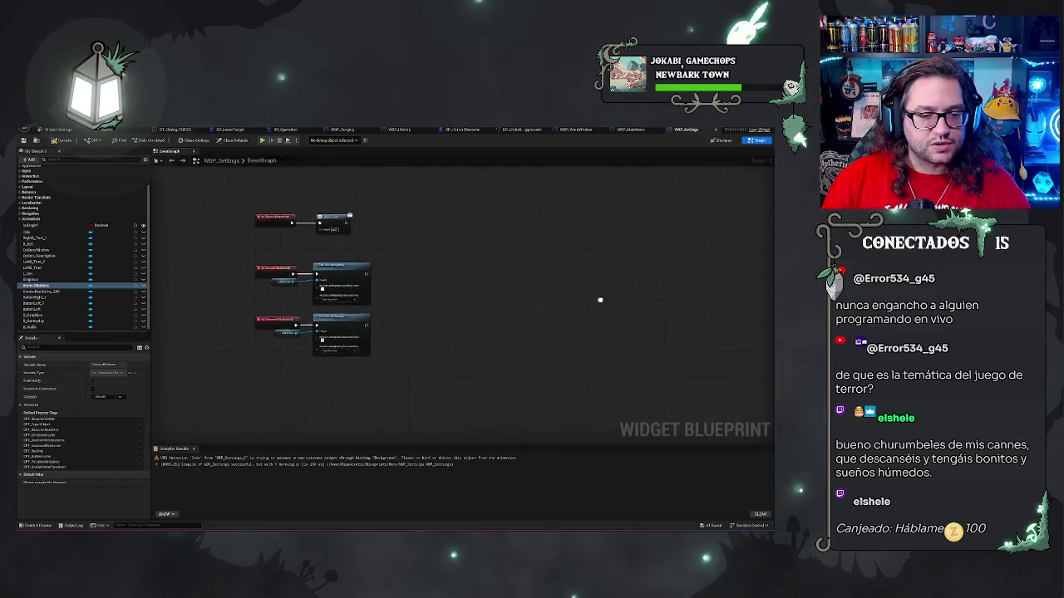
mouse_move(437, 303)
mouse_down()
mouse_move(562, 228)
mouse_move(510, 266)
mouse_move(500, 260)
mouse_up()
scroll(501, 260, down, 5)
drag(558, 311, 413, 290)
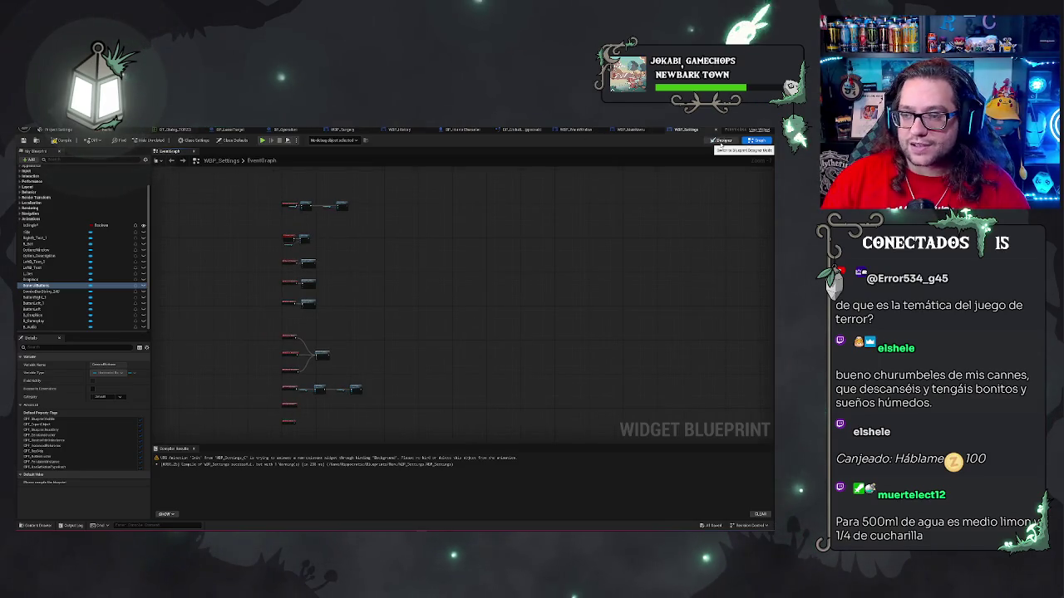
click(108, 132)
Reload the Main level from File > Recent Levels, then reopen and dismiss that list.
click(43, 129)
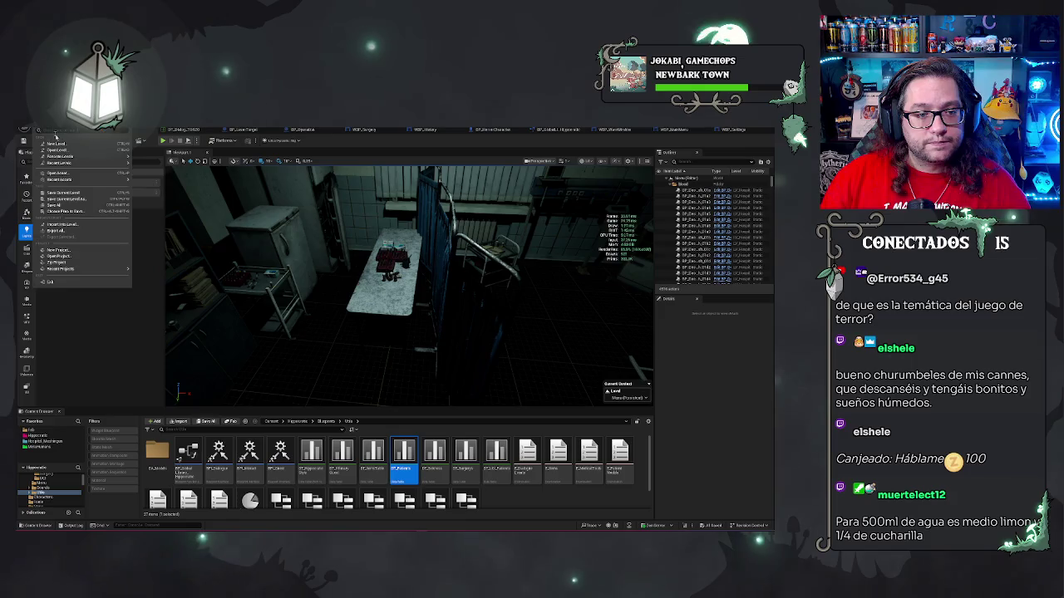
mouse_move(92, 162)
click(159, 182)
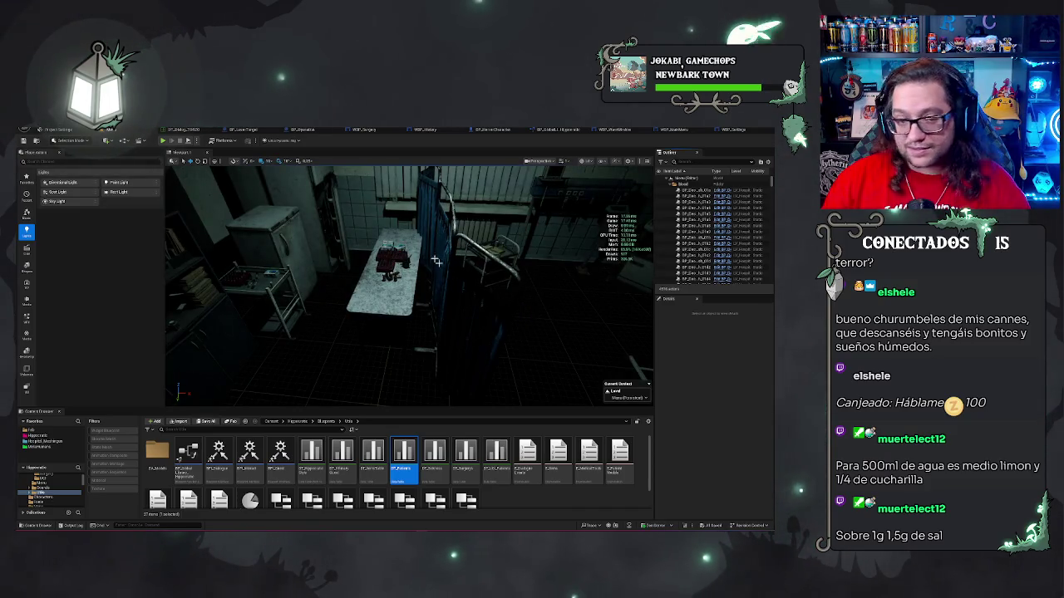
click(35, 129)
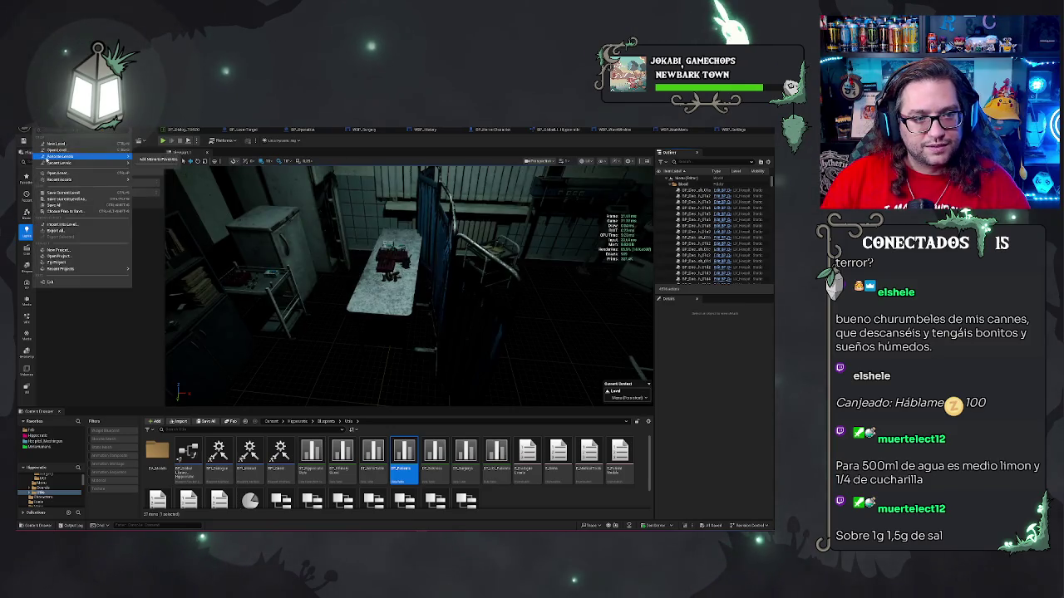
mouse_move(63, 163)
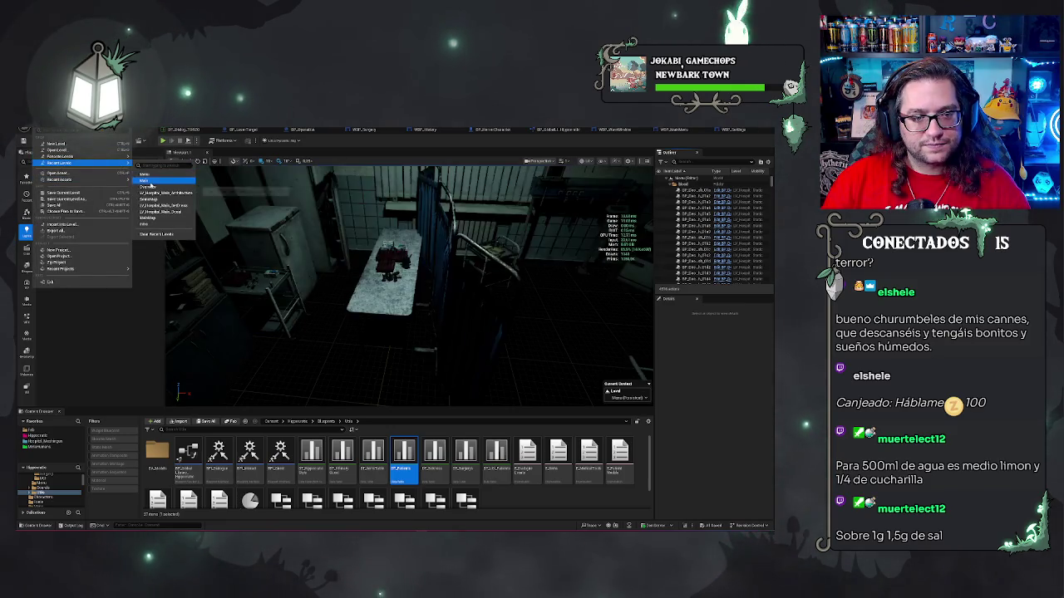
click(150, 185)
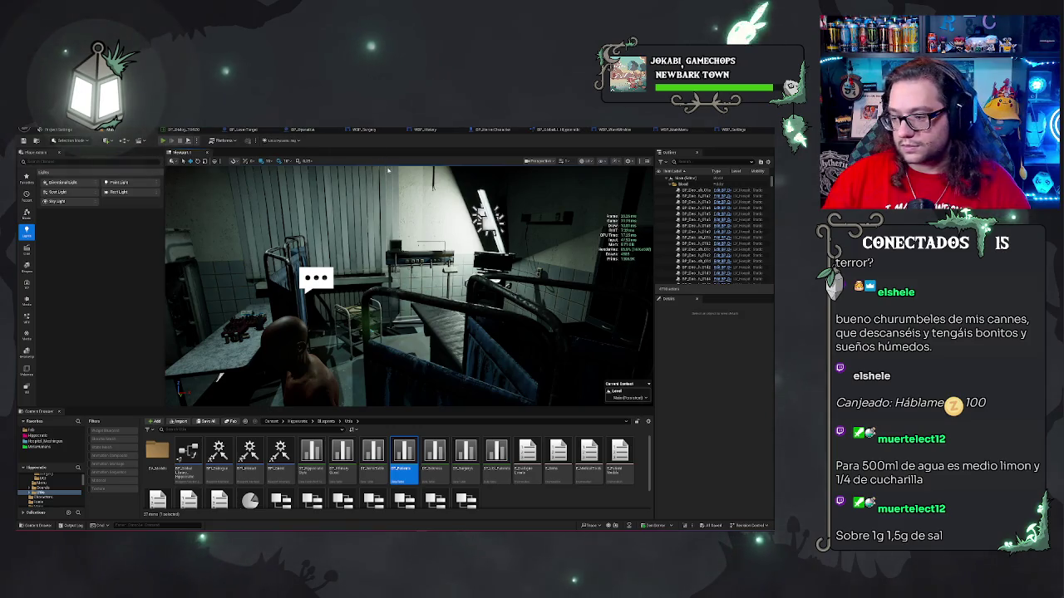
Playtest the level: walk to the door, open it, enter the room, then switch to Photoshop.
key(alt+p)
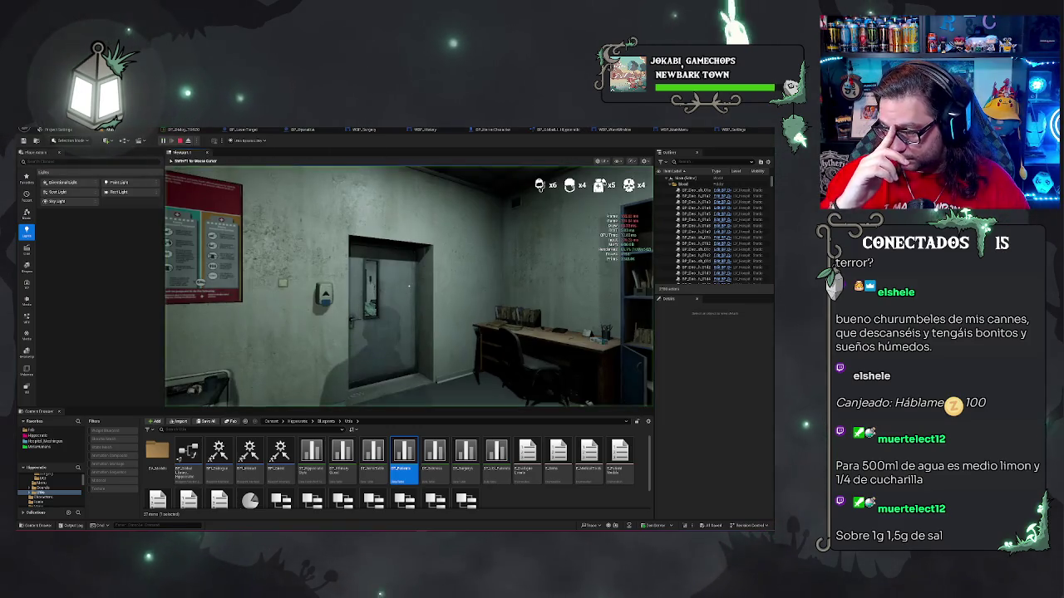
key(w)
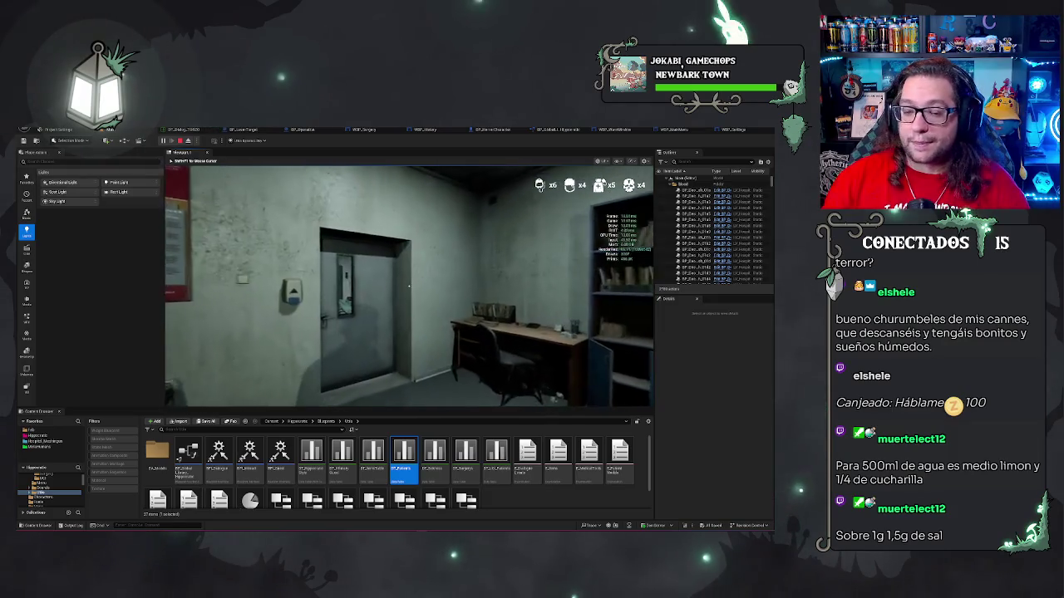
click(409, 286)
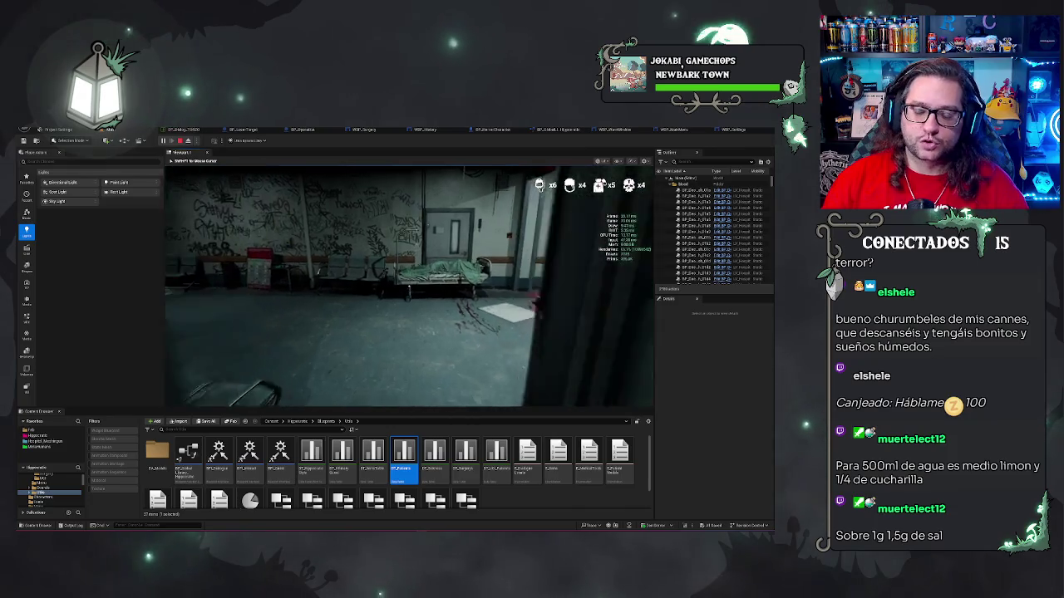
key(w)
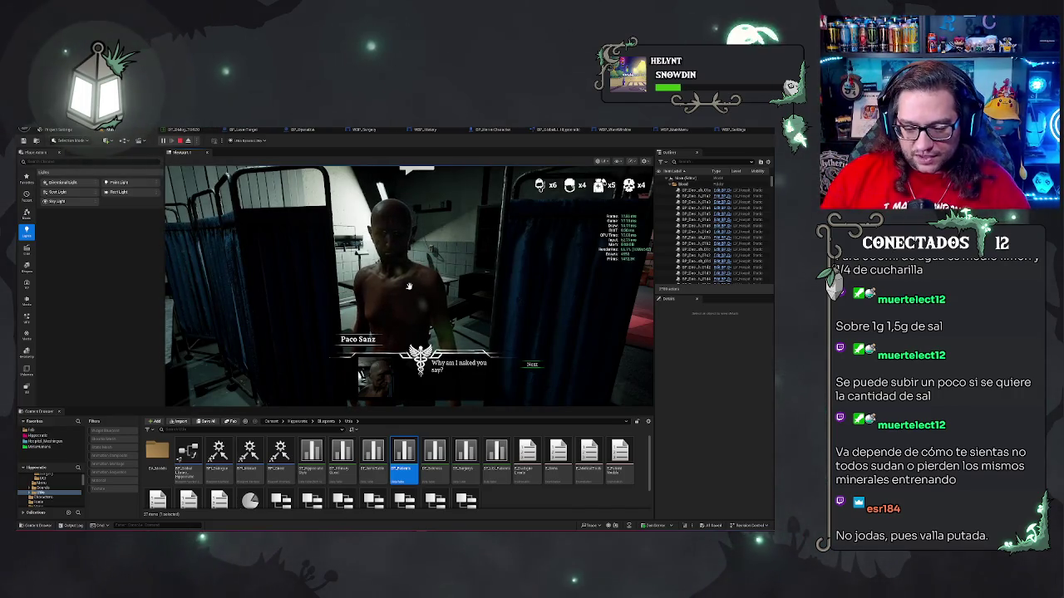
key(alt+Tab)
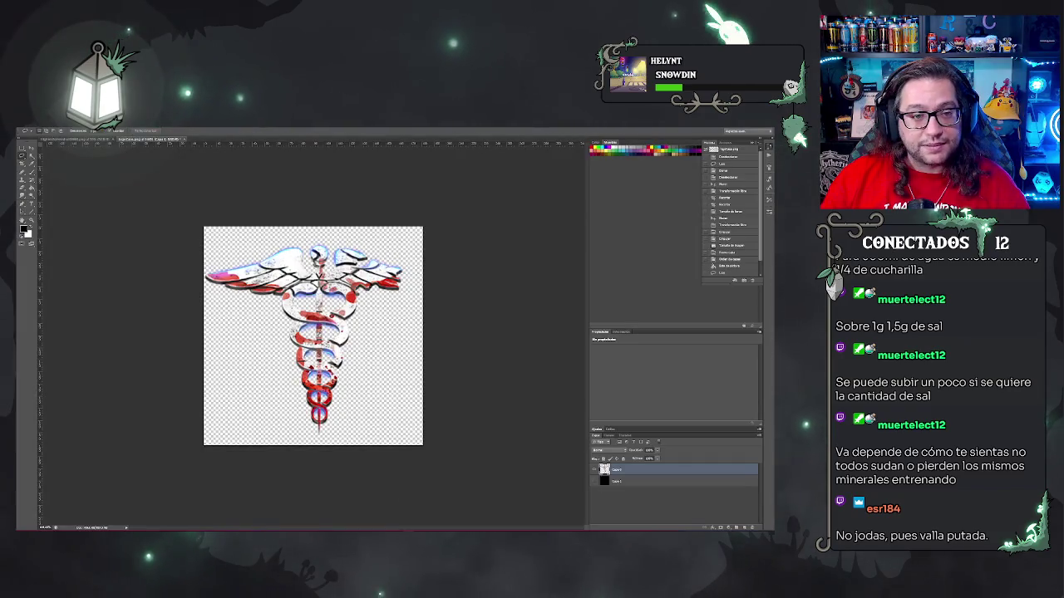
Open the wide banner PSD, hide its guide overlay layer, and switch back to Unreal Engine.
click(30, 131)
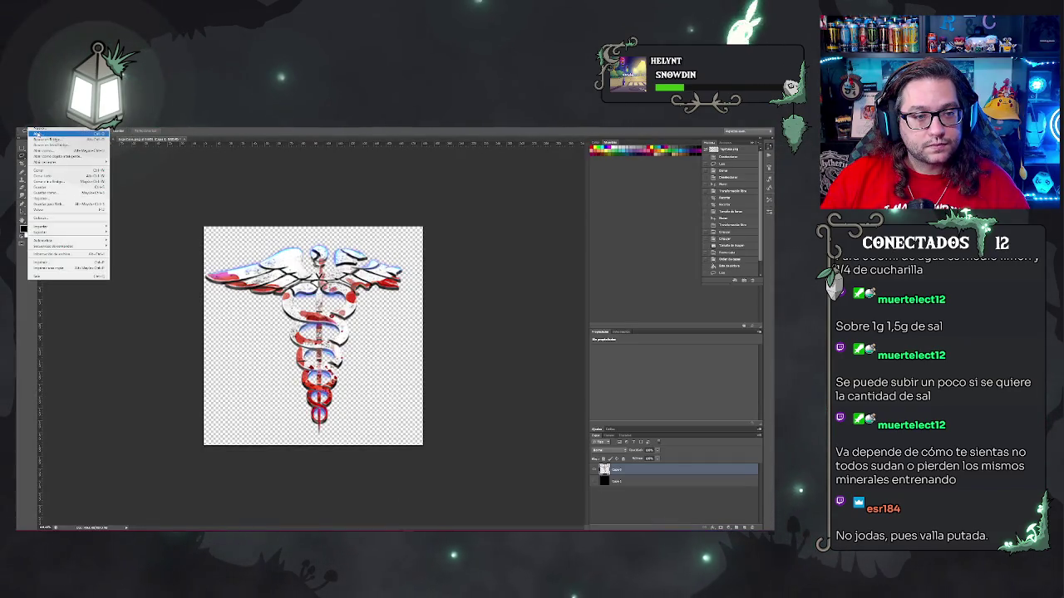
click(30, 130)
click(415, 292)
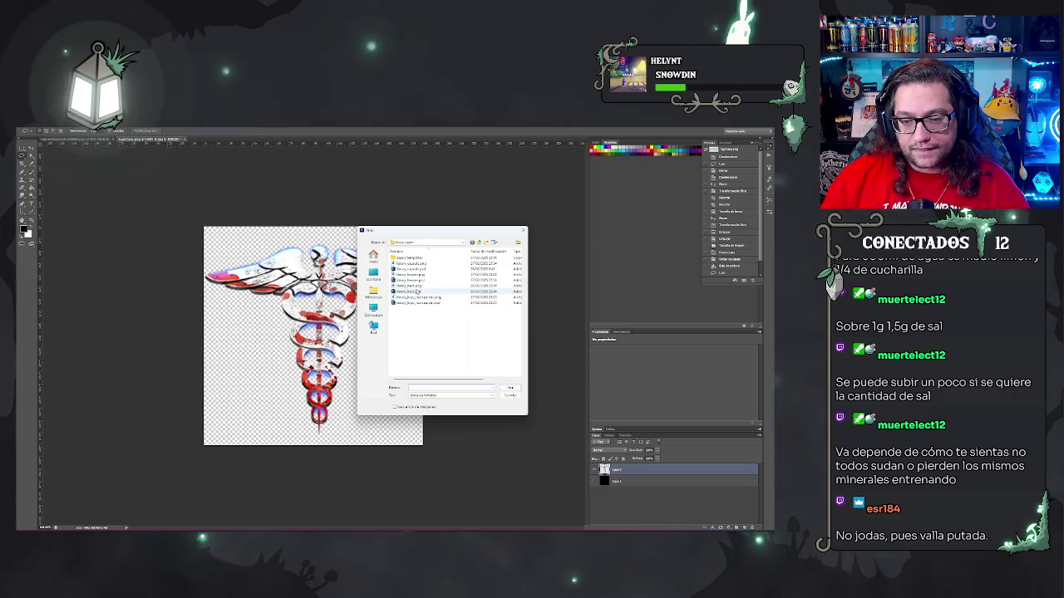
double_click(418, 294)
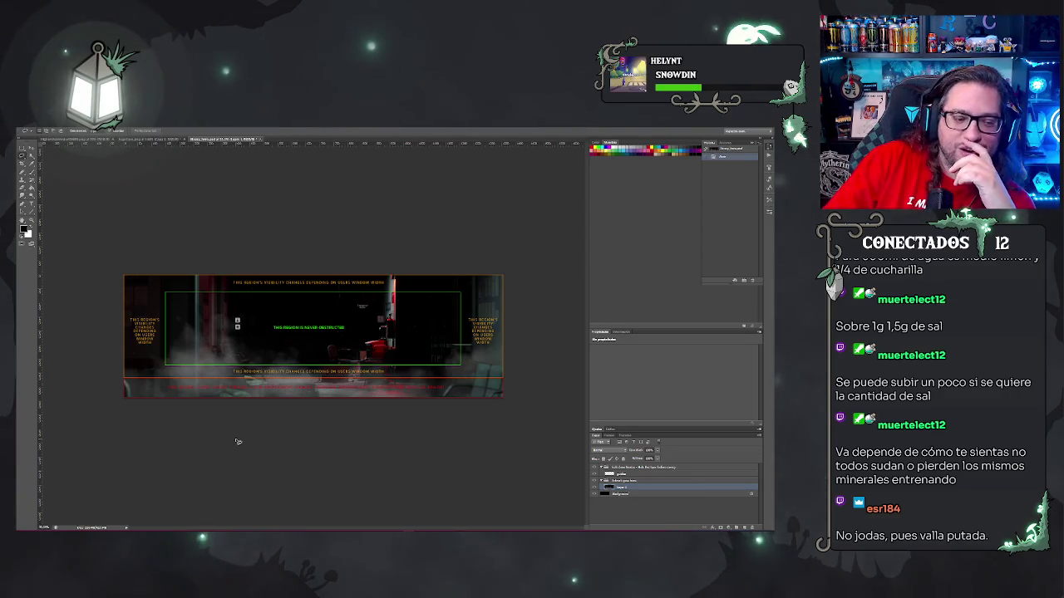
click(593, 469)
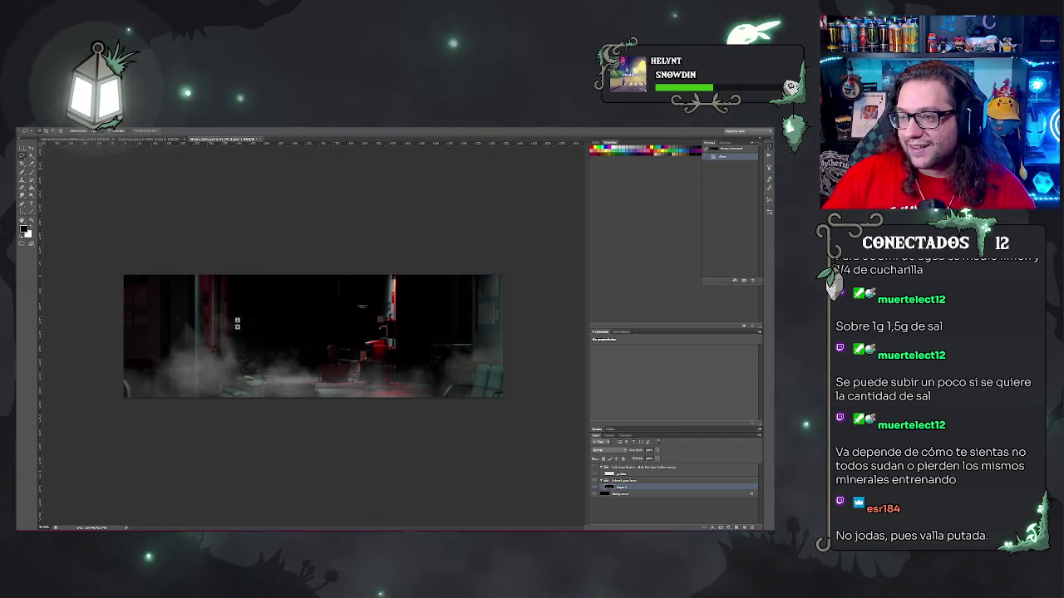
key(alt+Tab)
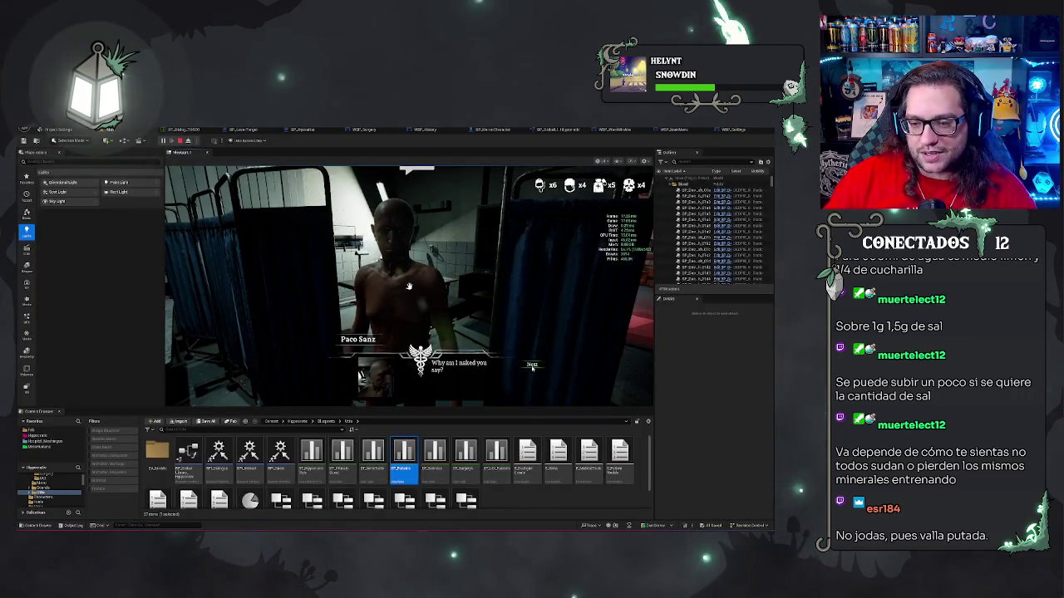
Advance through the patient's Next, Accept and Close dialogue boxes to begin the surgery.
click(533, 365)
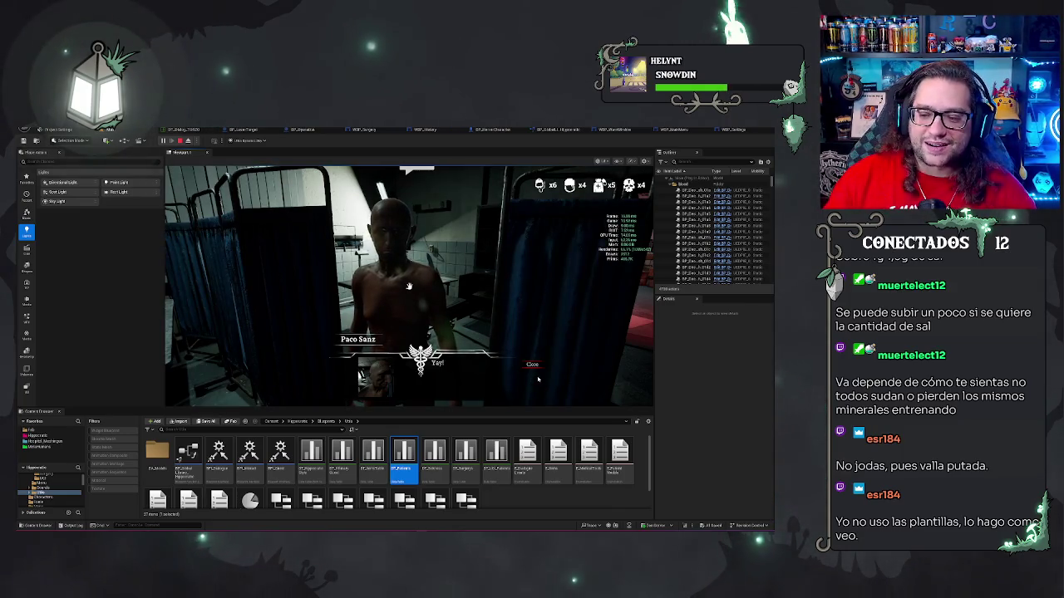
click(532, 365)
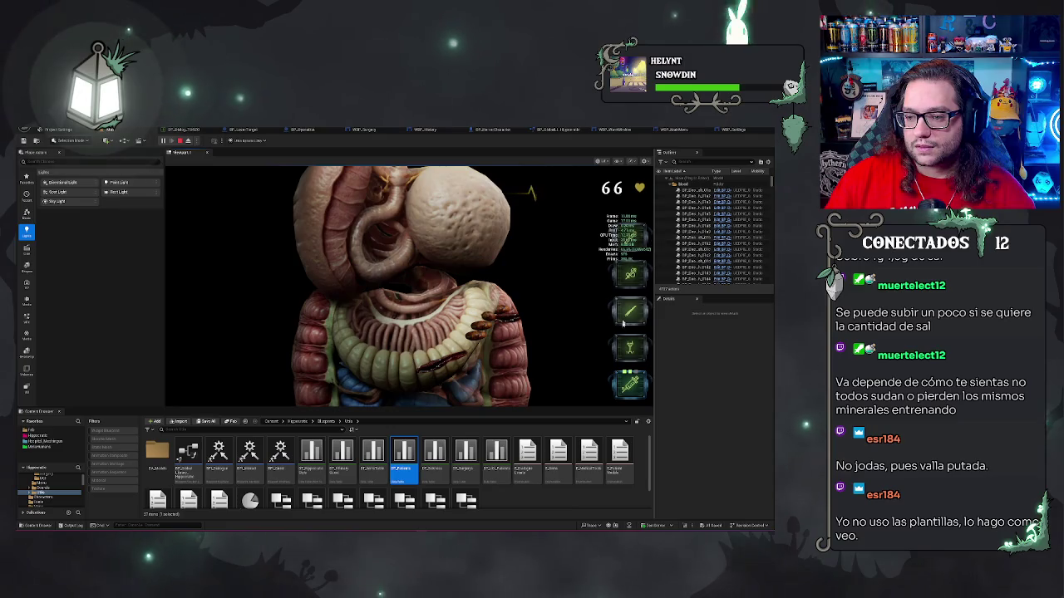
Fire the laser at the exposed organs, then heal with the syringe (key 4) from 38 to 41 health.
click(474, 319)
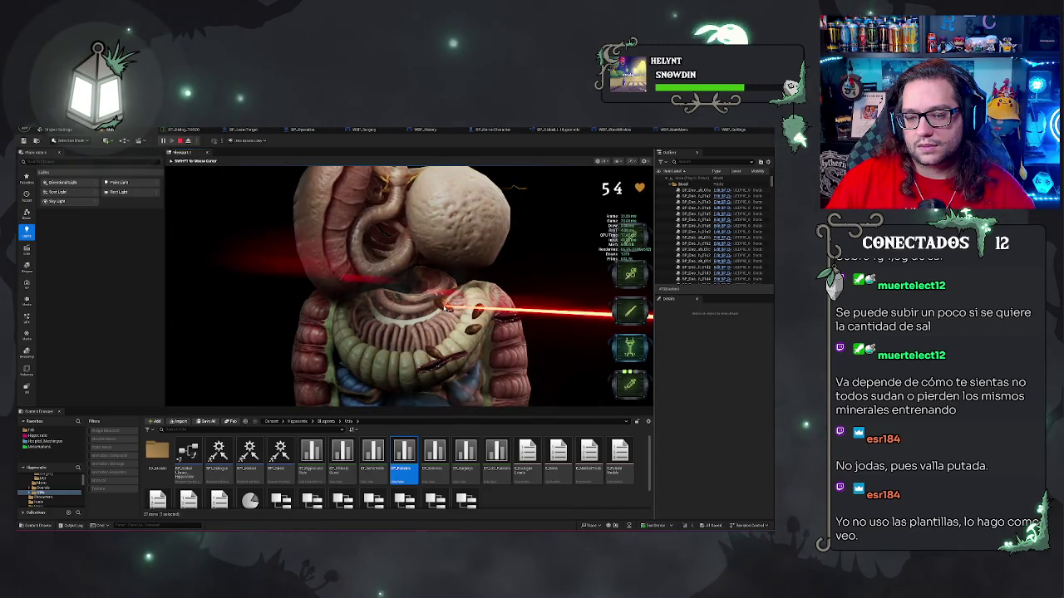
key(shift+F1)
click(419, 355)
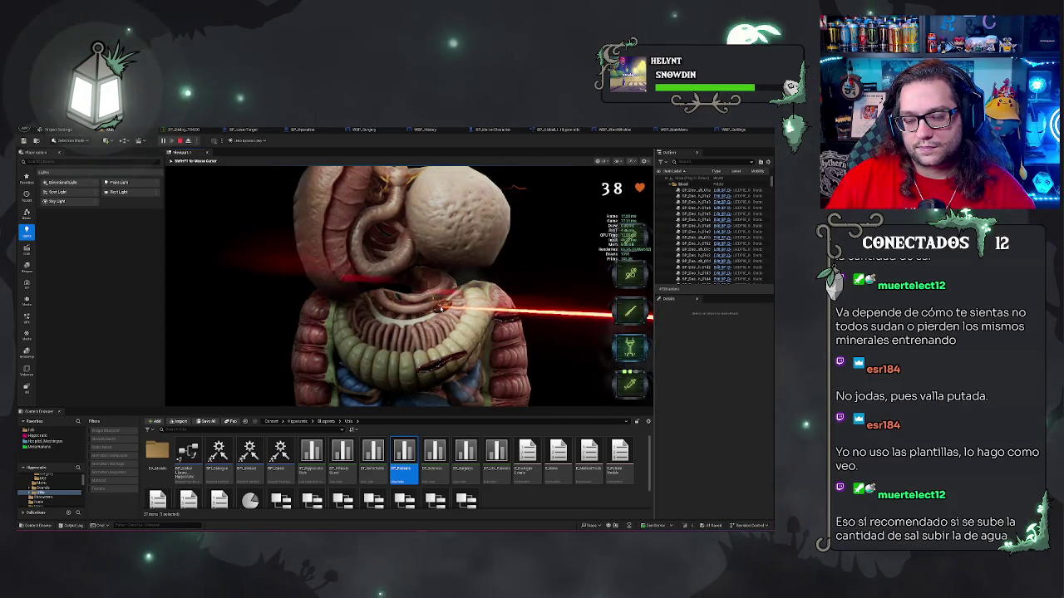
key(4)
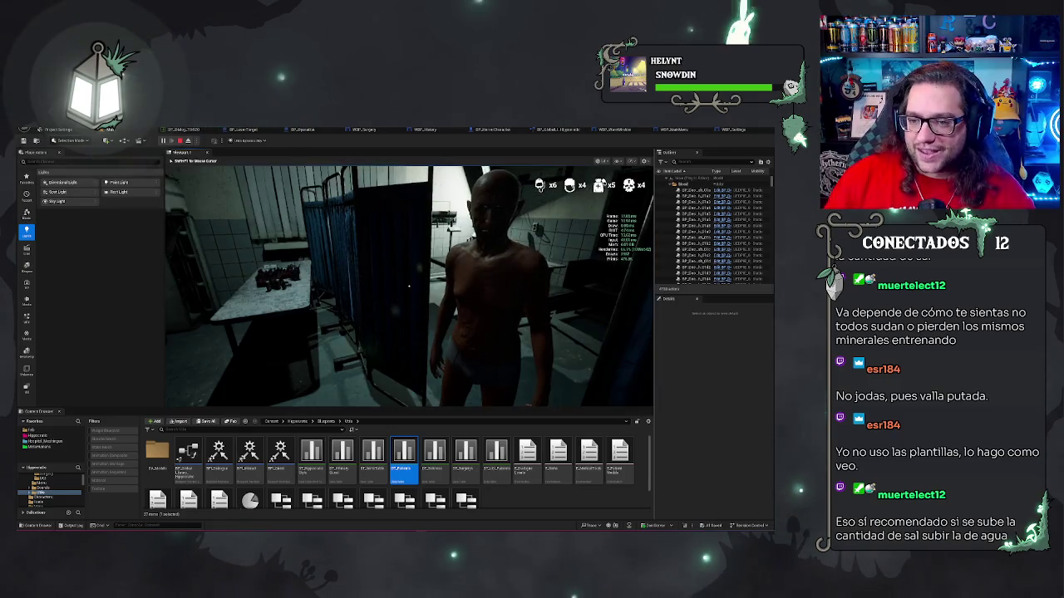
Eject with F8, re-possess the player, then stop the Play-In-Editor session with Esc.
mouse_move(408, 286)
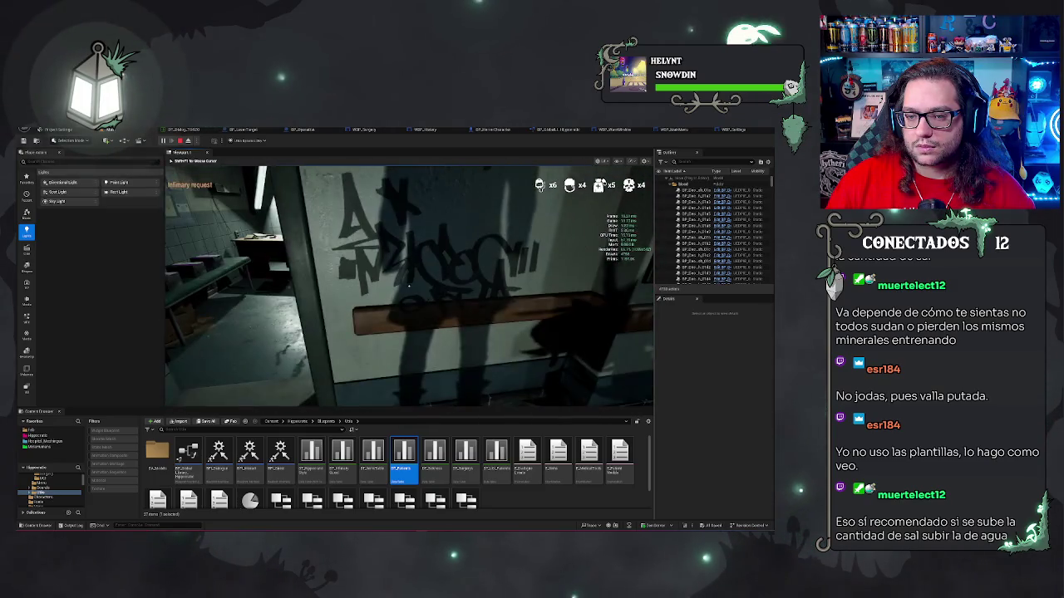
key(F8)
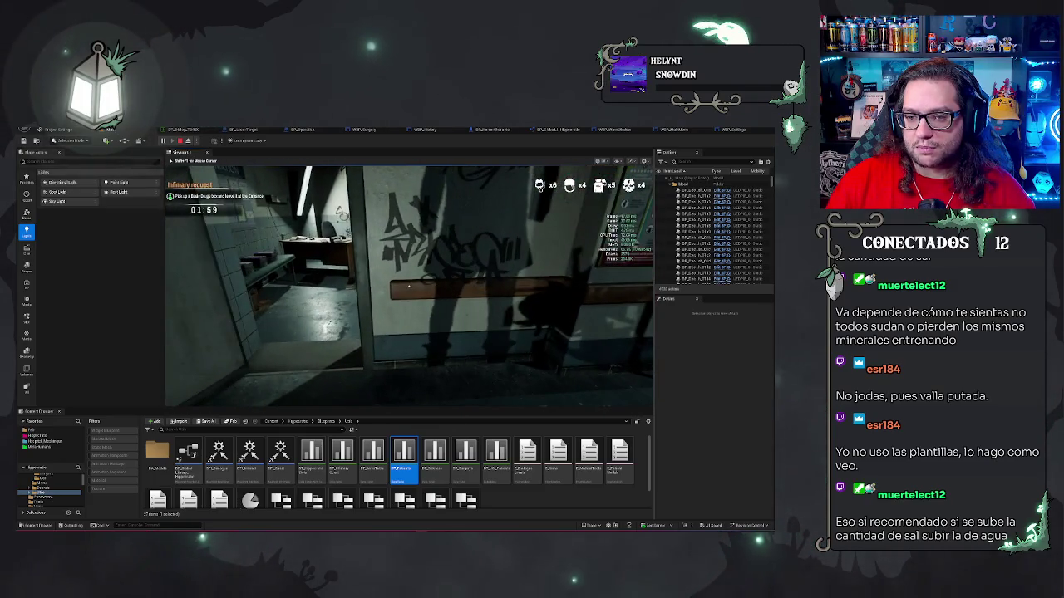
key(F8)
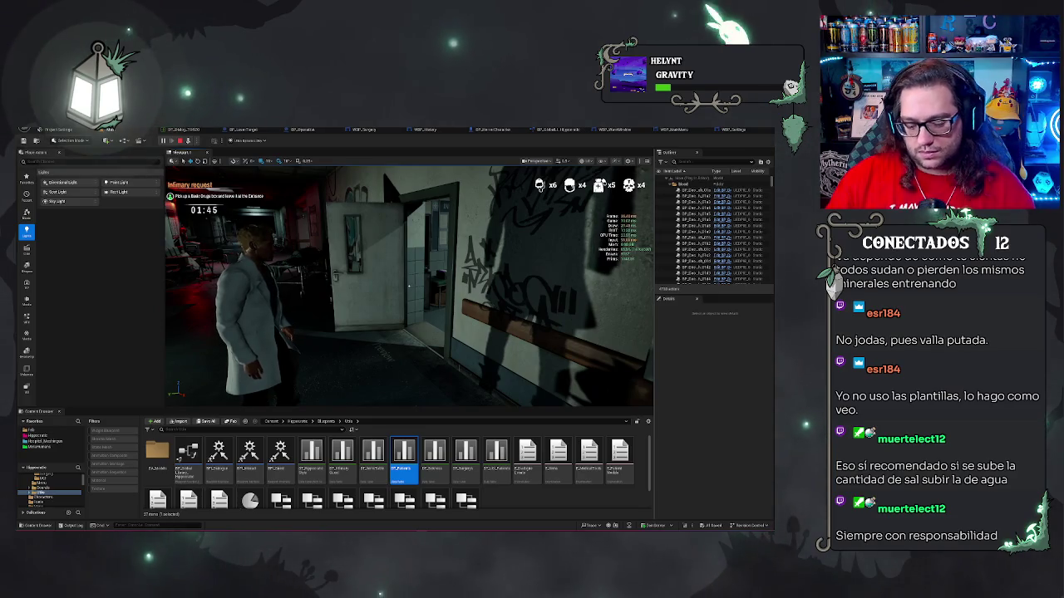
click(408, 286)
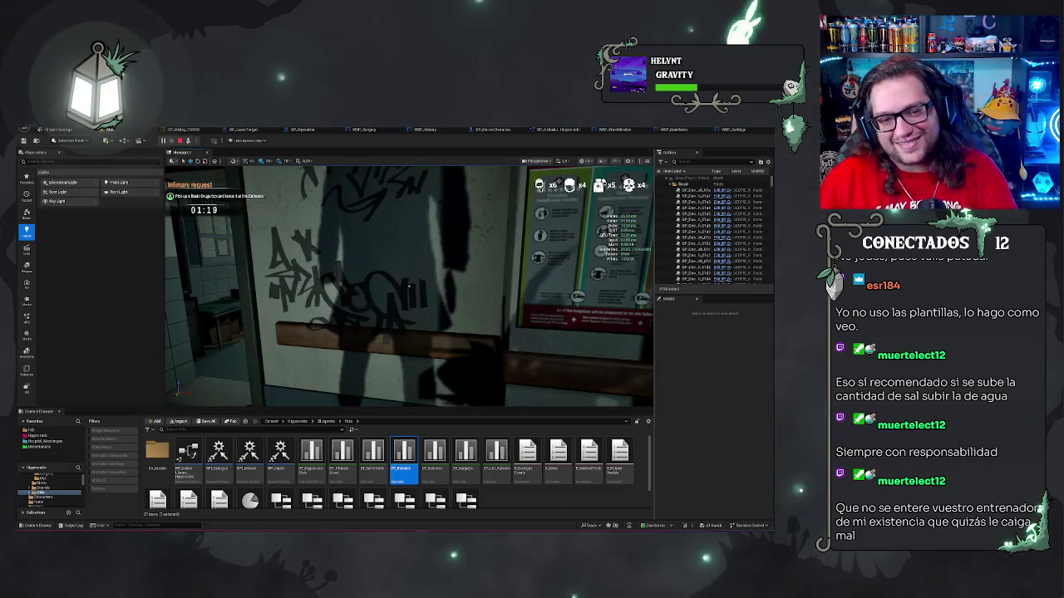
key(Escape)
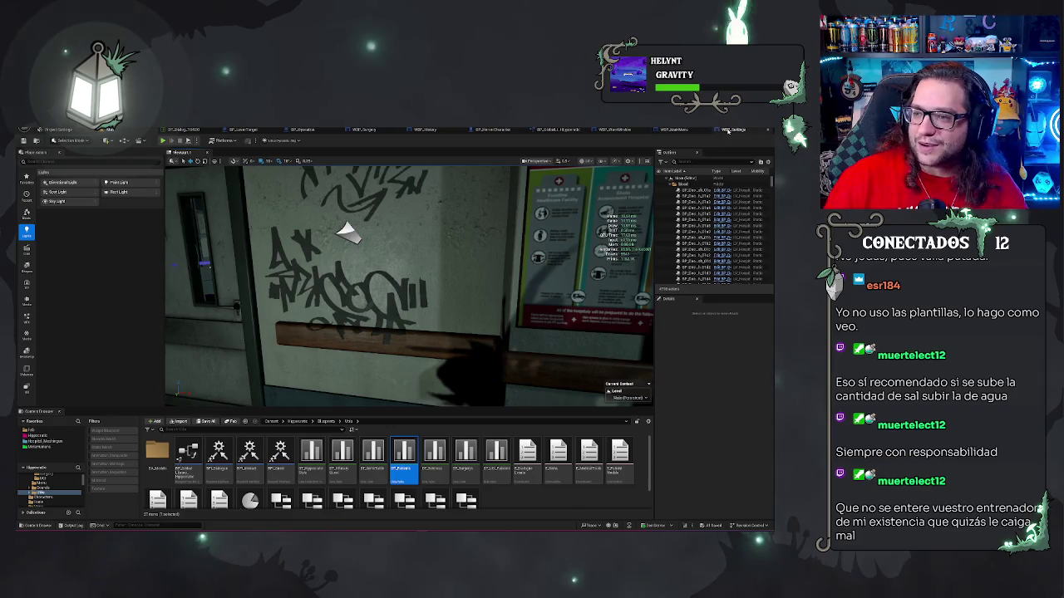
Switch to the WBP_Settings editor tab to show its Event Graph.
click(733, 130)
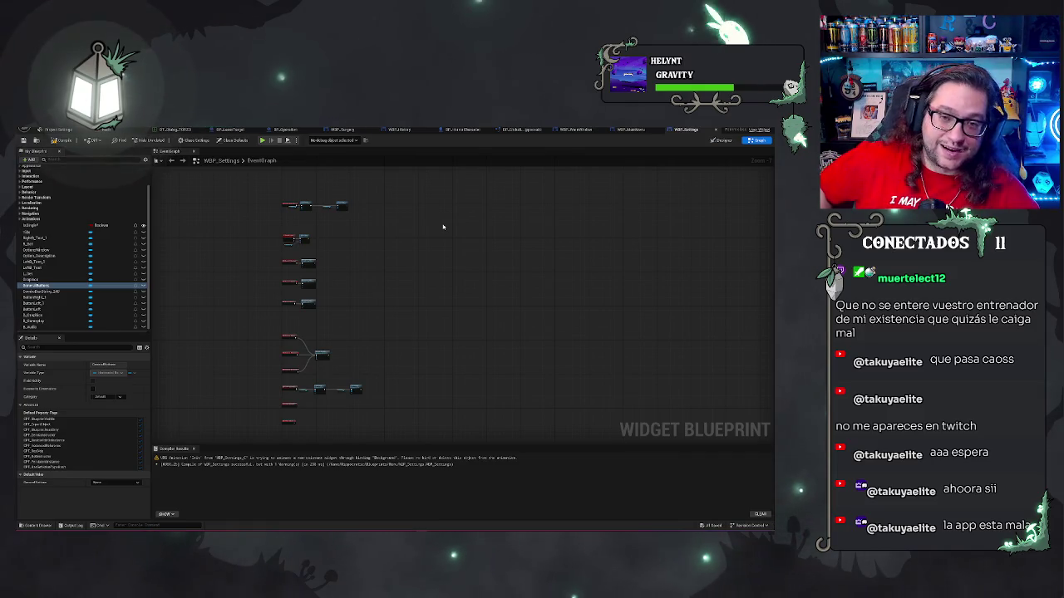
Frame the tab On Clicked Set Visibility chain in the event graph.
drag(401, 238, 449, 236)
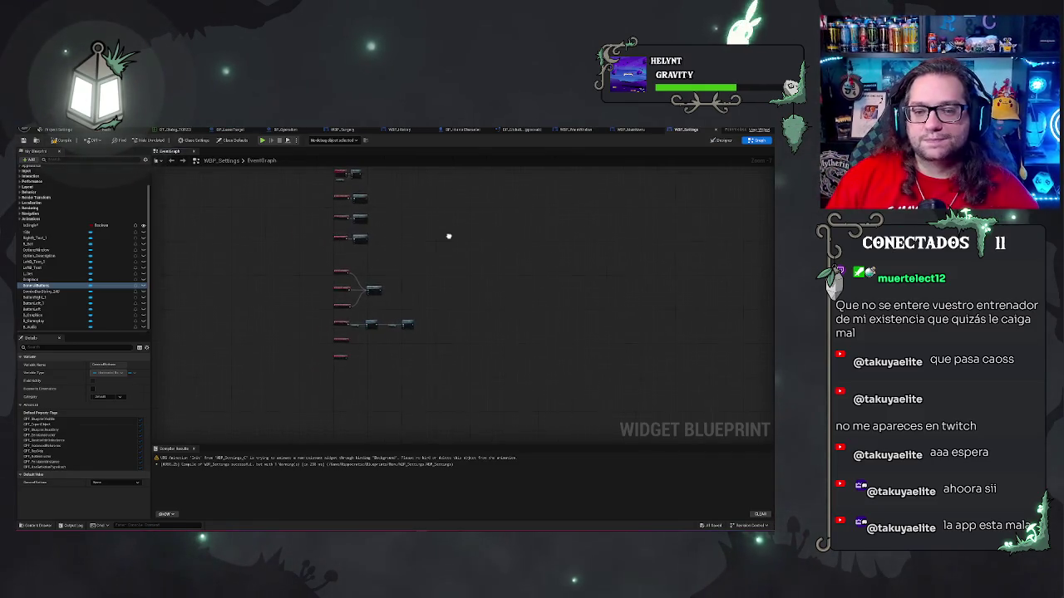
scroll(472, 297, up, 3)
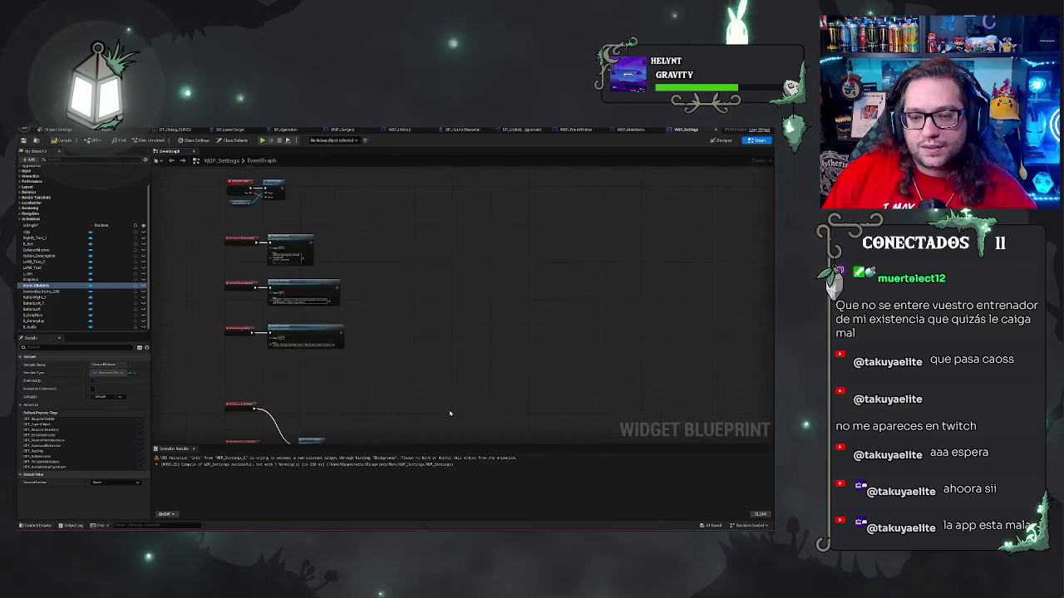
drag(540, 243, 509, 237)
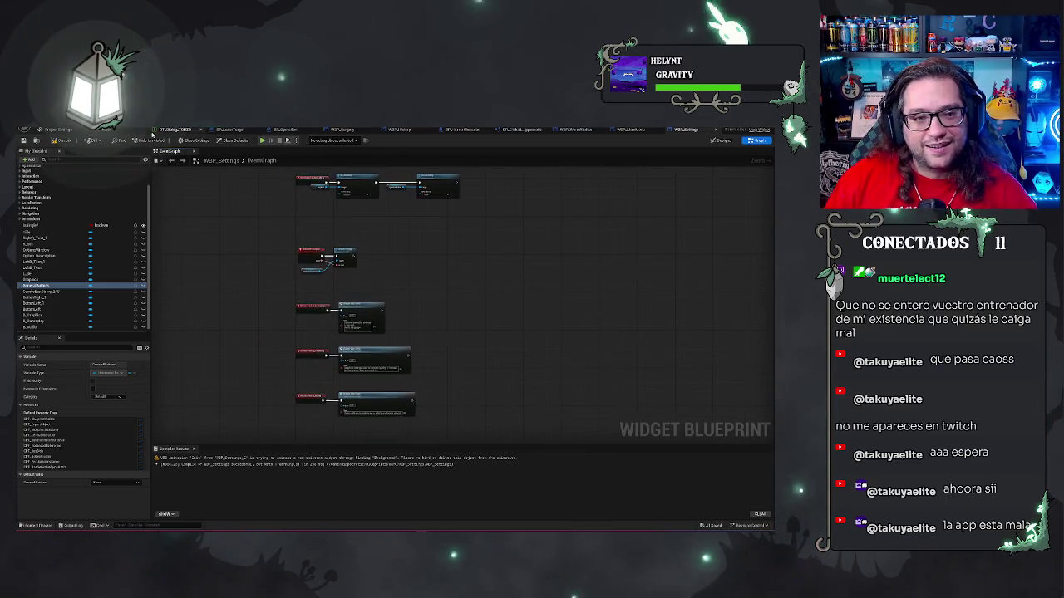
scroll(422, 231, up, 4)
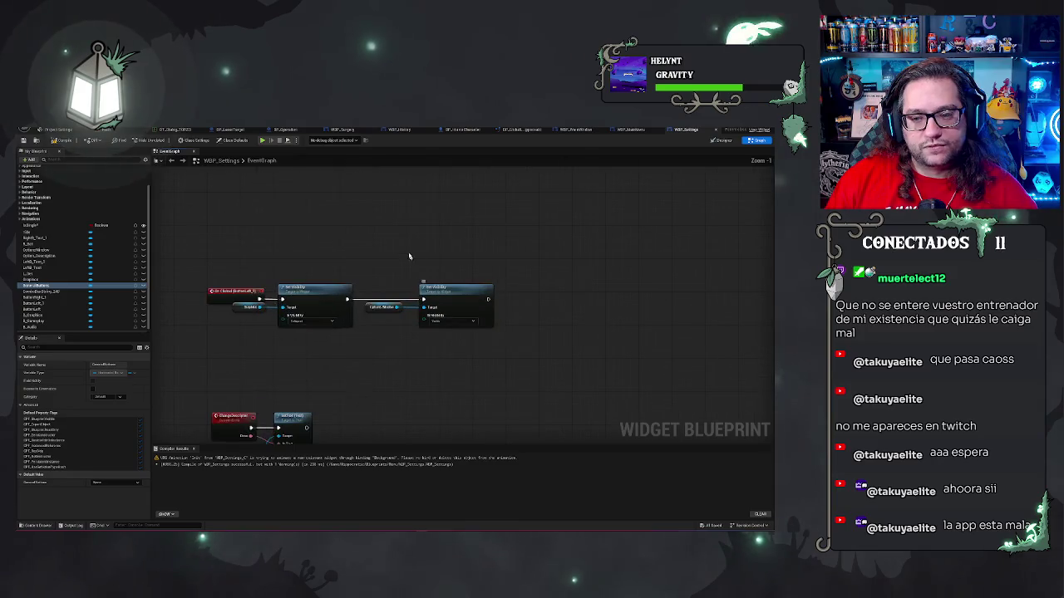
click(239, 213)
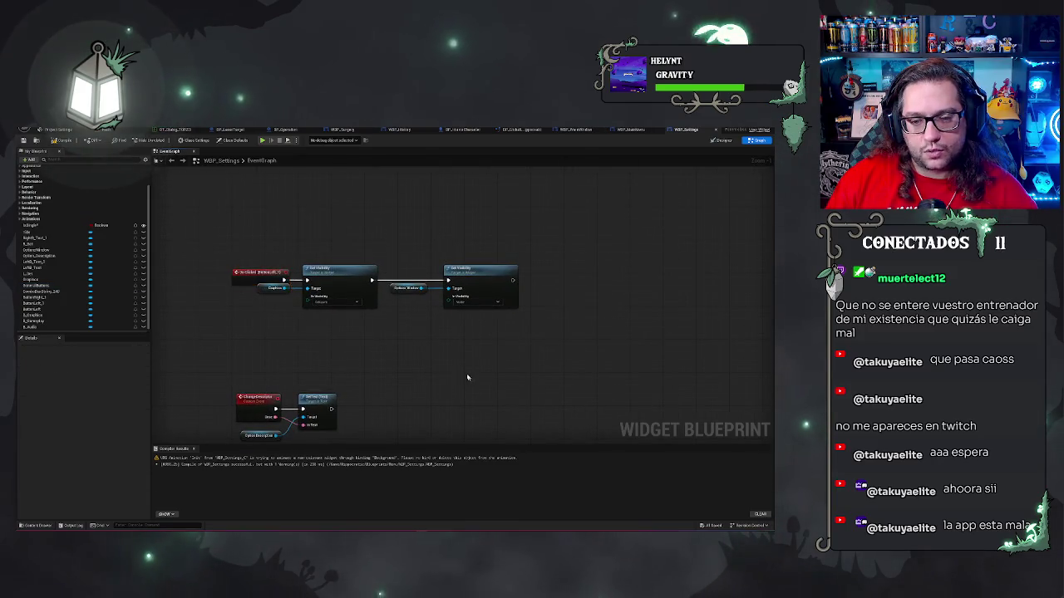
mouse_move(239, 213)
mouse_down()
mouse_move(474, 209)
mouse_move(424, 280)
mouse_move(454, 250)
mouse_move(498, 273)
mouse_move(506, 294)
mouse_move(522, 194)
mouse_up()
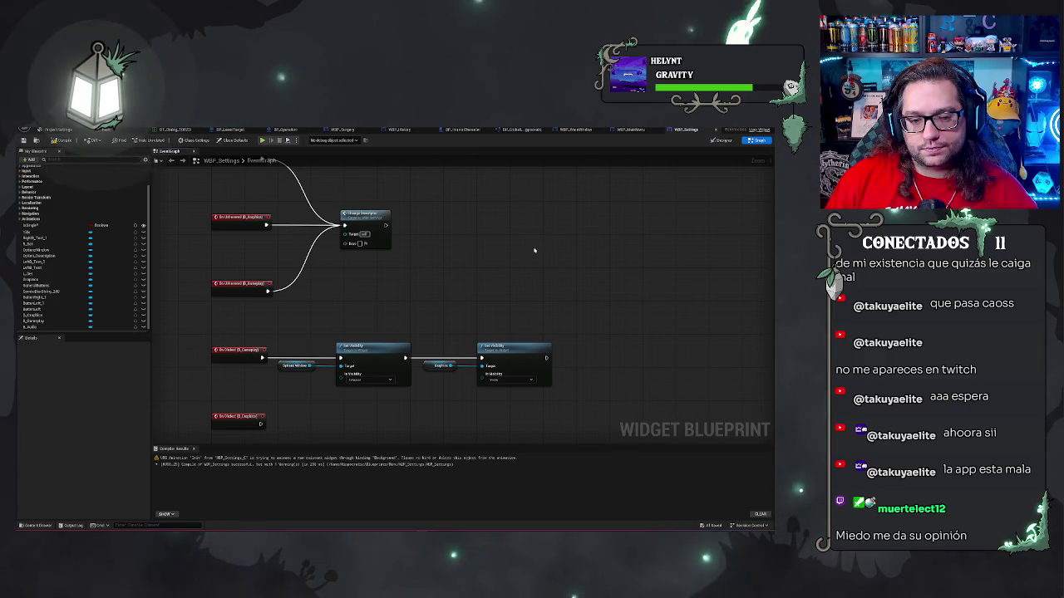
mouse_move(534, 250)
mouse_down()
mouse_move(624, 249)
mouse_move(579, 221)
mouse_move(302, 252)
mouse_move(366, 216)
mouse_up()
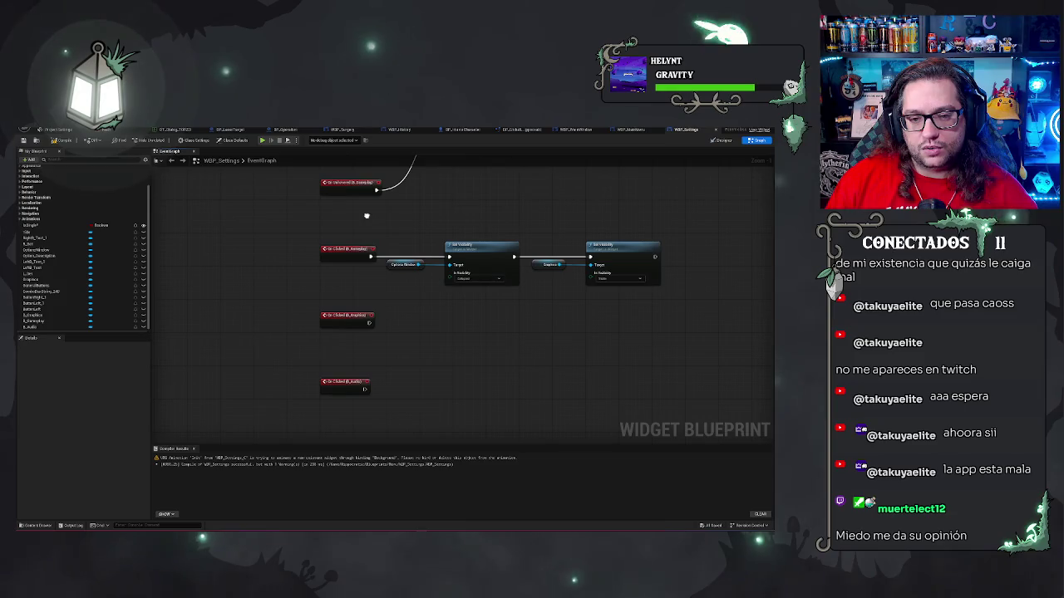
drag(576, 344, 419, 411)
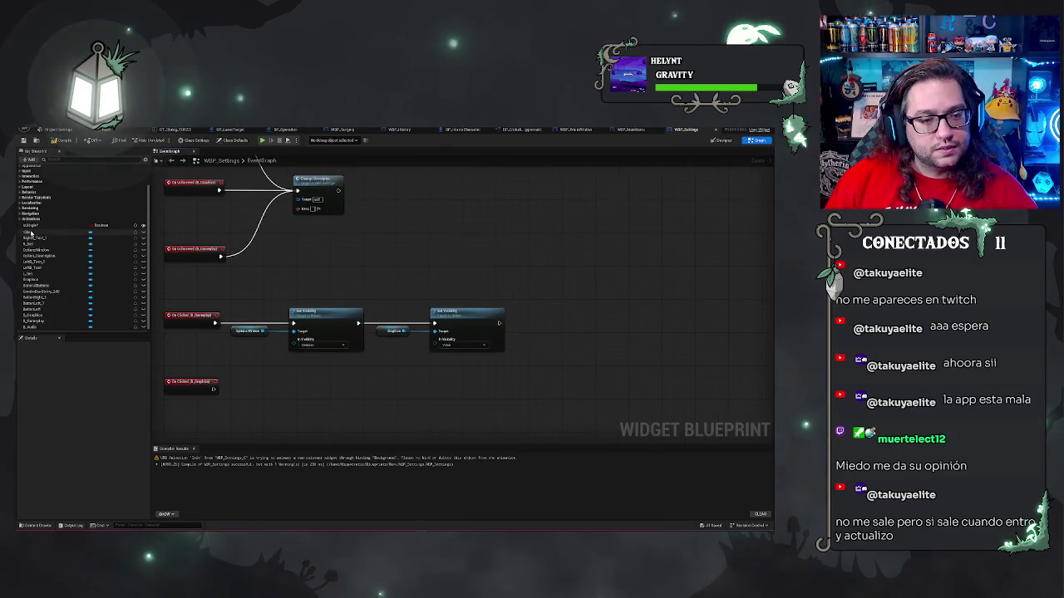
mouse_move(344, 238)
mouse_down()
mouse_move(521, 378)
mouse_move(97, 260)
mouse_up()
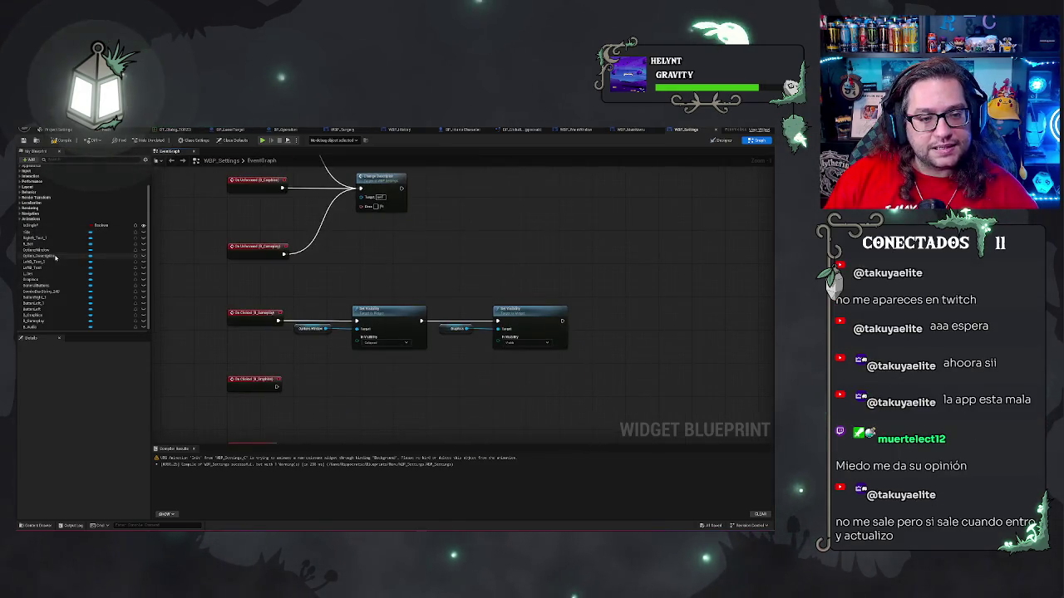
scroll(52, 254, down, 1)
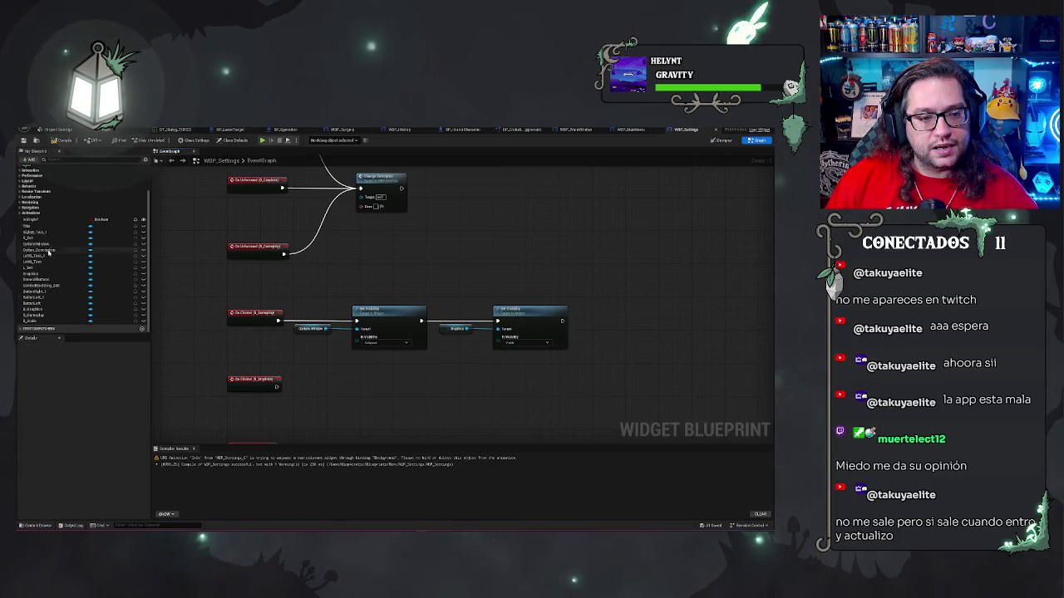
Wire the button-bar variable into the second Set Visibility node's Target pin.
click(38, 279)
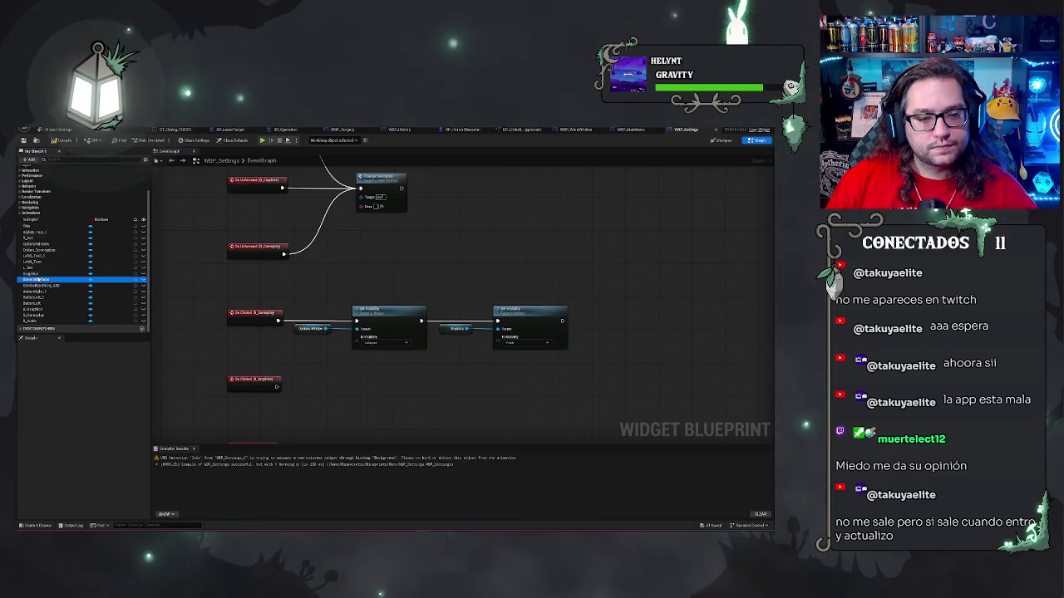
mouse_move(38, 279)
mouse_down()
mouse_move(499, 330)
mouse_move(439, 336)
mouse_up()
click(508, 244)
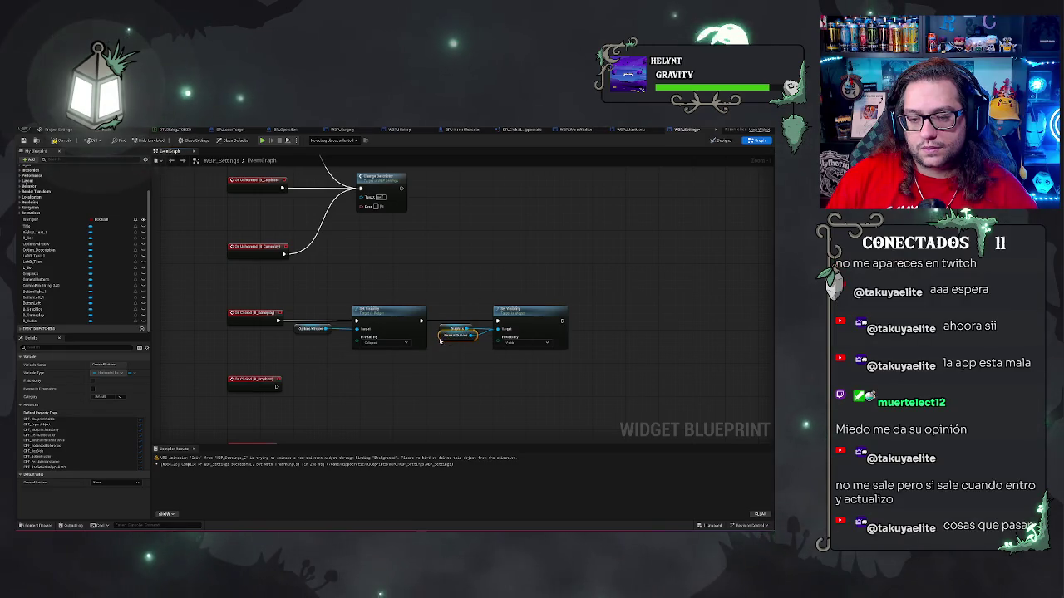
click(474, 249)
mouse_move(473, 180)
mouse_down()
mouse_move(491, 241)
mouse_move(487, 324)
mouse_up()
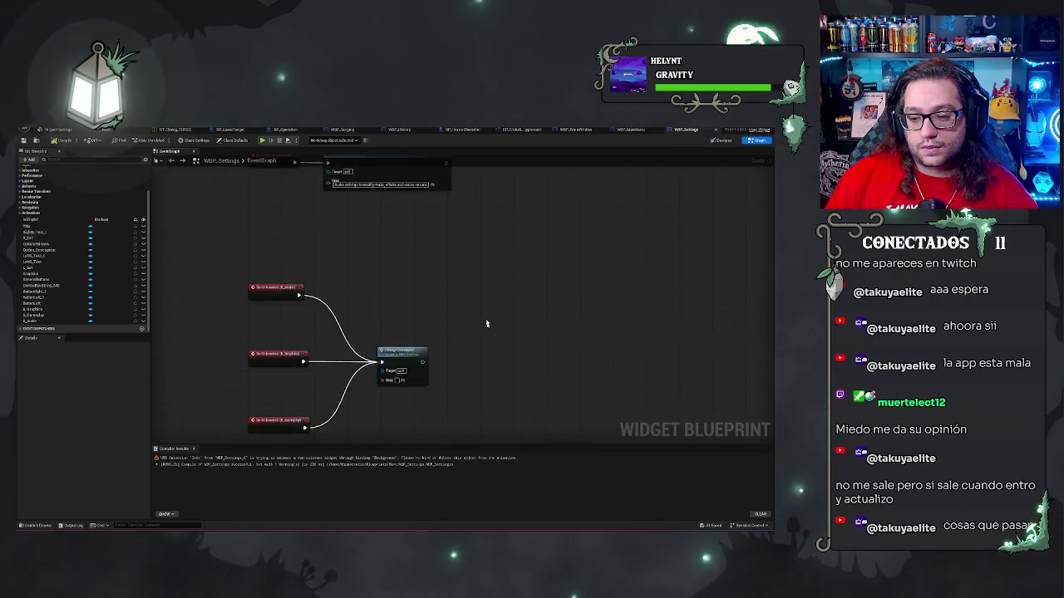
Search for an Apply getter off Event Construct, cancel it, and switch to Designer view.
scroll(498, 307, down, 6)
scroll(515, 289, up, 5)
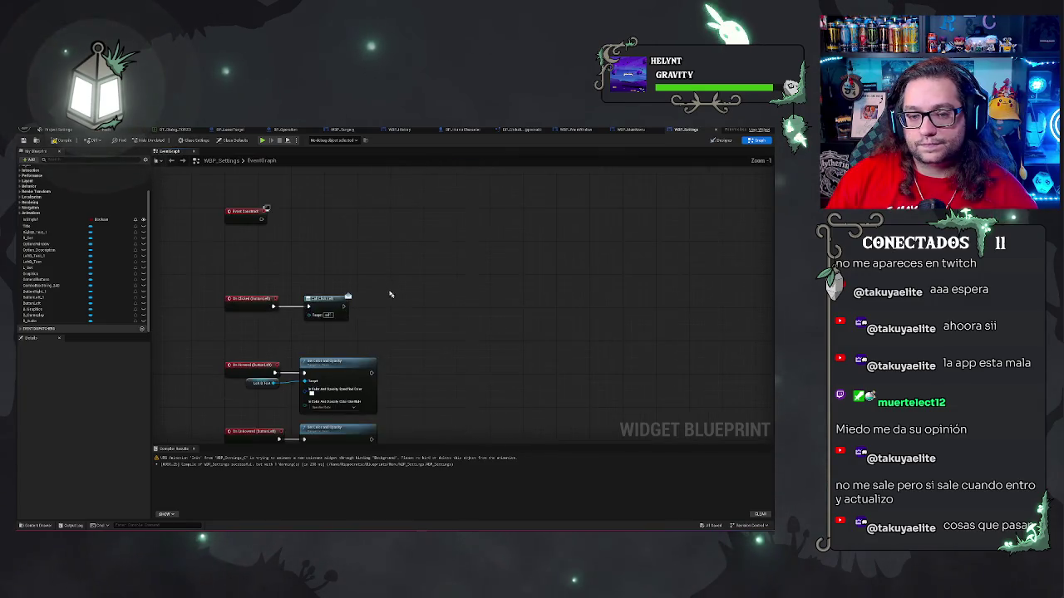
mouse_move(390, 294)
mouse_down()
mouse_move(367, 282)
mouse_move(401, 284)
mouse_up()
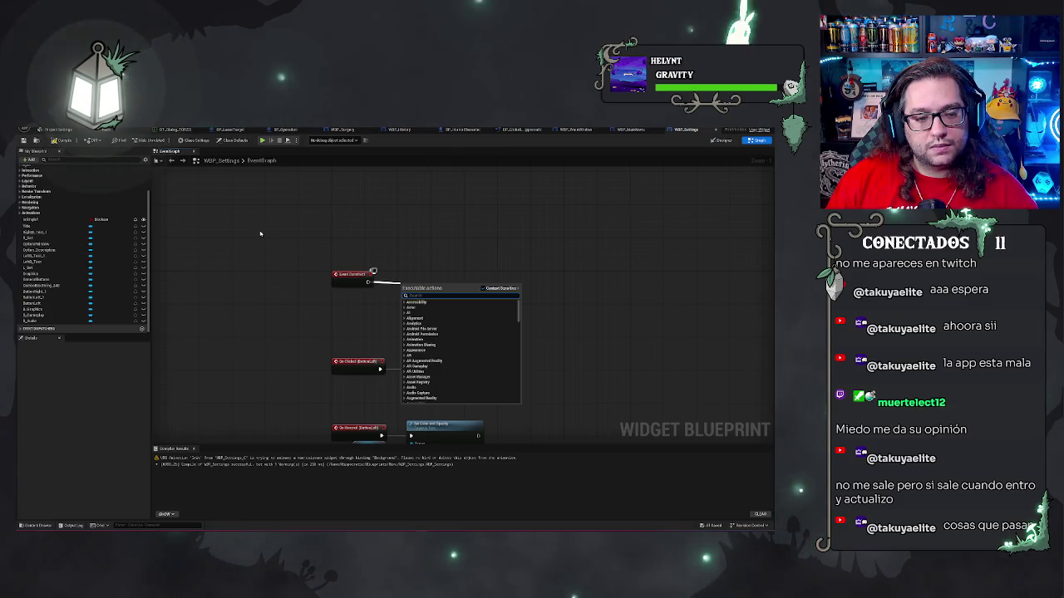
text(apply)
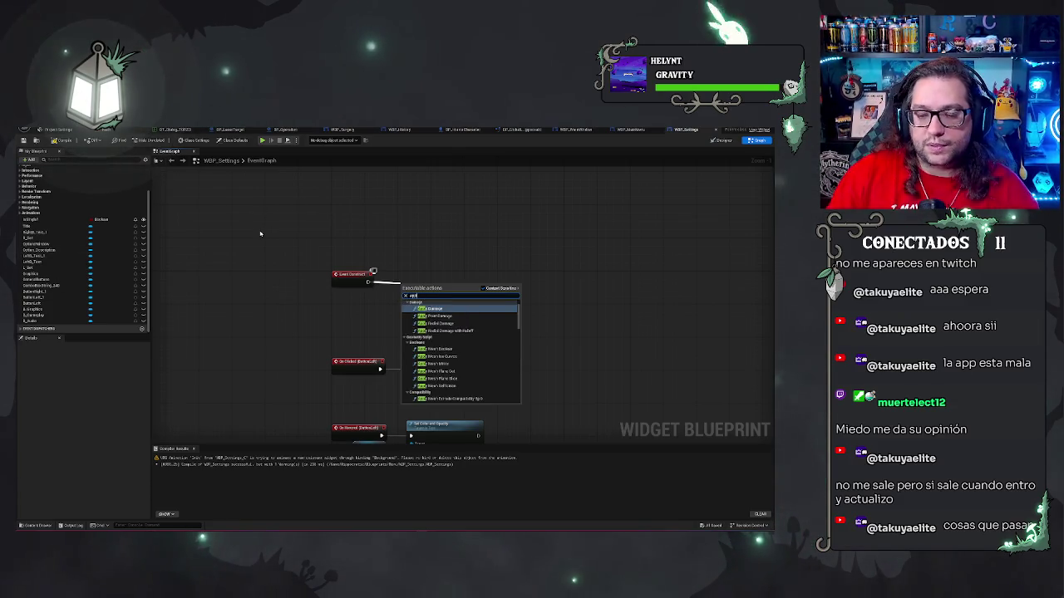
right_click(371, 302)
text(get apply)
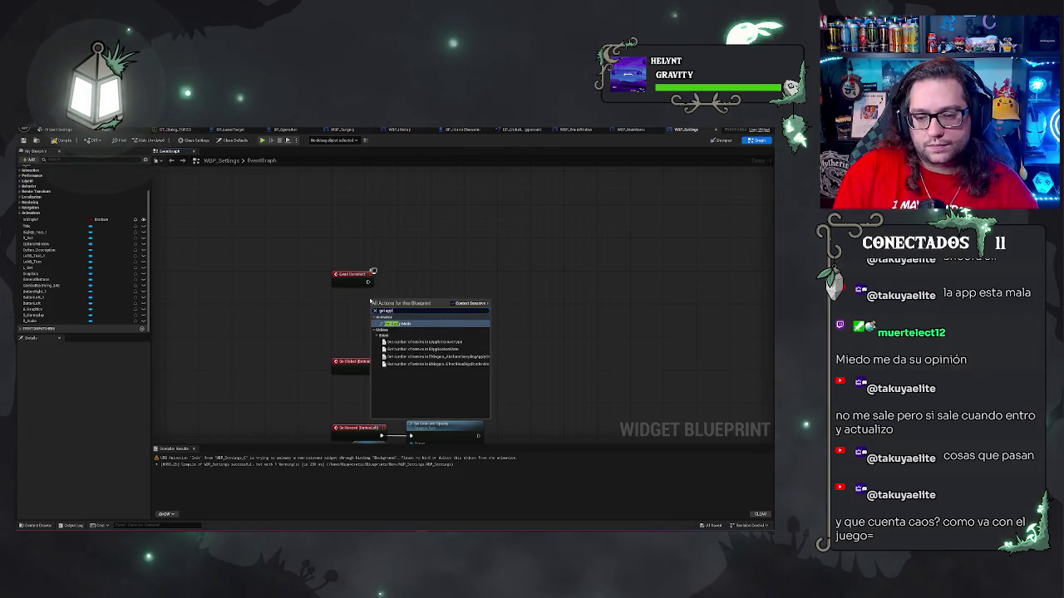
key(Escape)
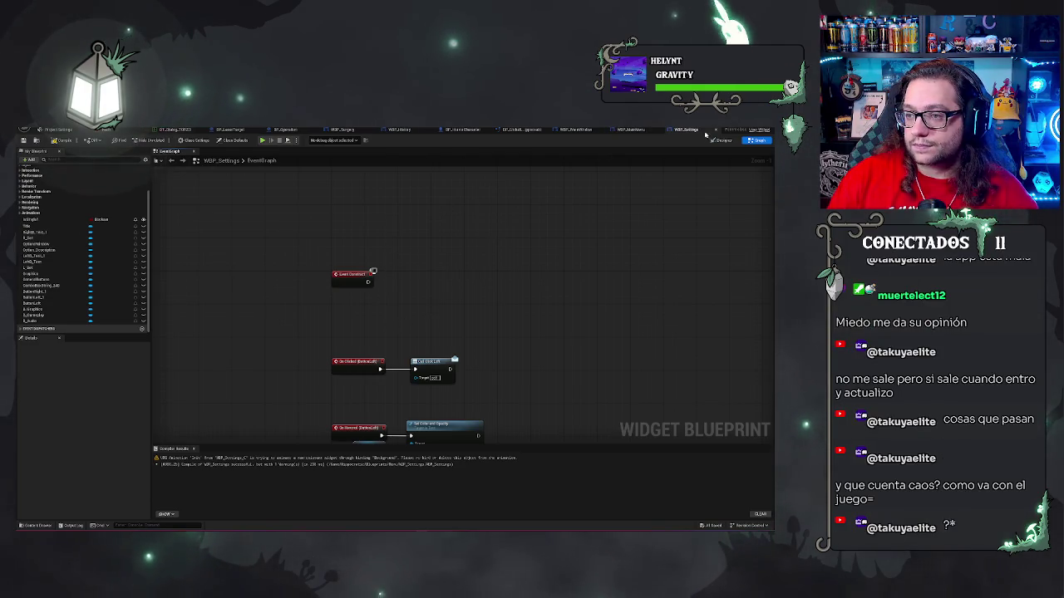
key(shift+F4)
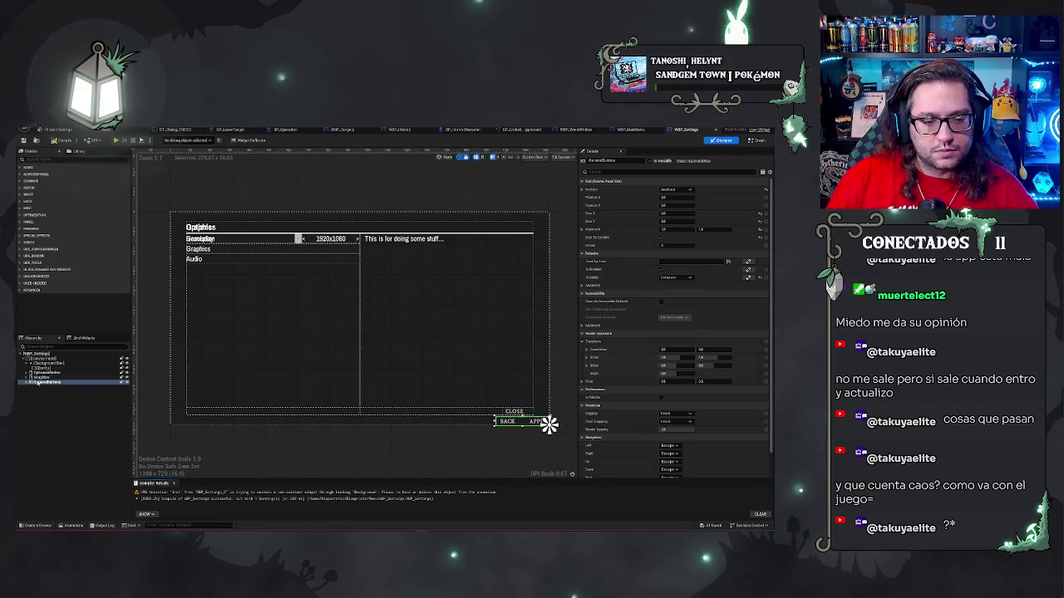
Rename the APPLY button widget to ApplySettings, then name the next layout element Audio.
click(544, 422)
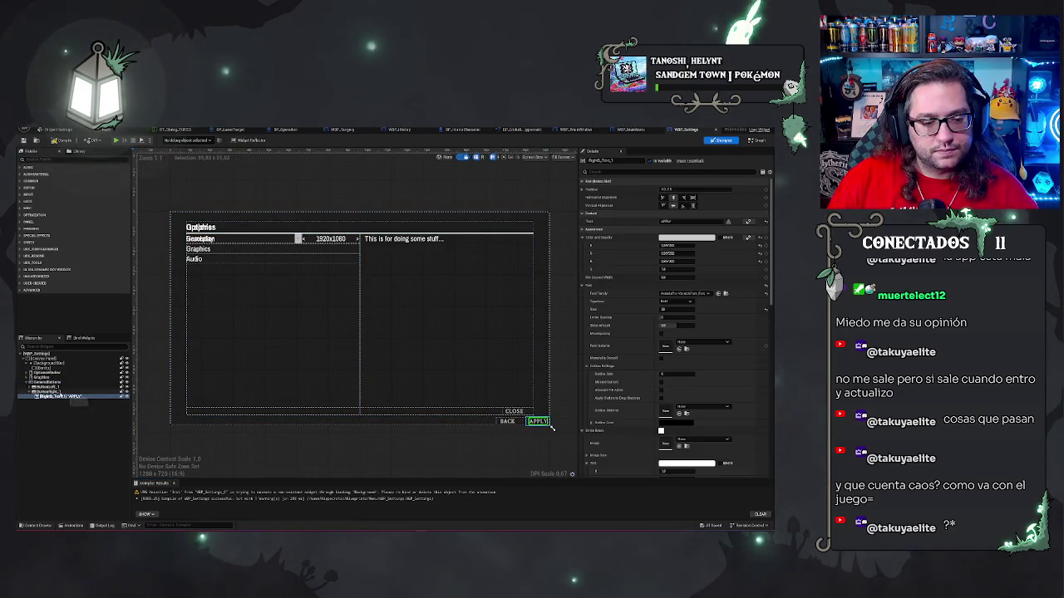
click(66, 392)
click(66, 392)
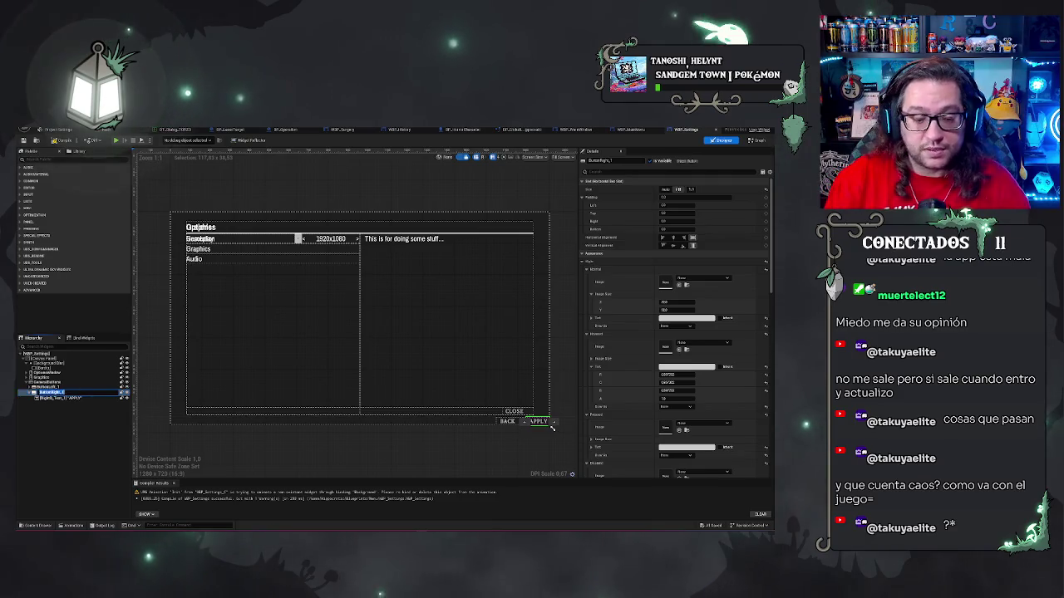
text(ApplySettings)
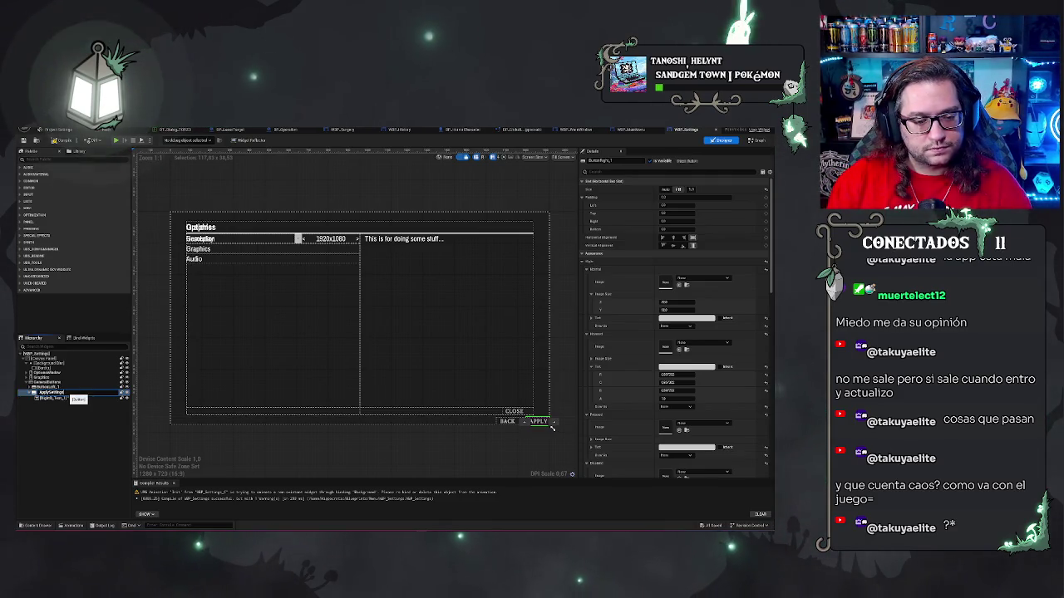
key(Return)
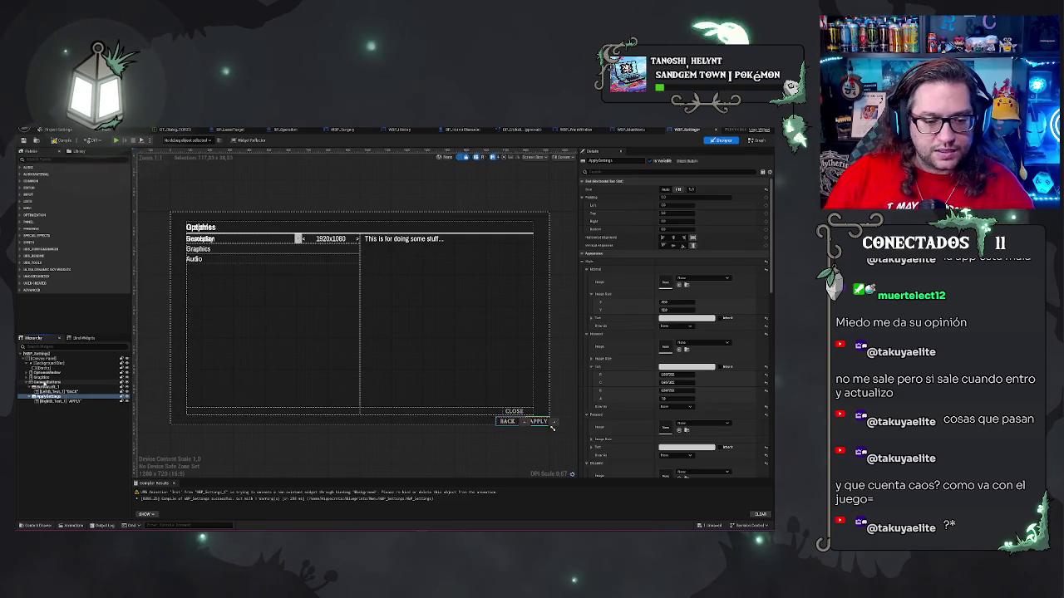
click(281, 364)
text(Audio)
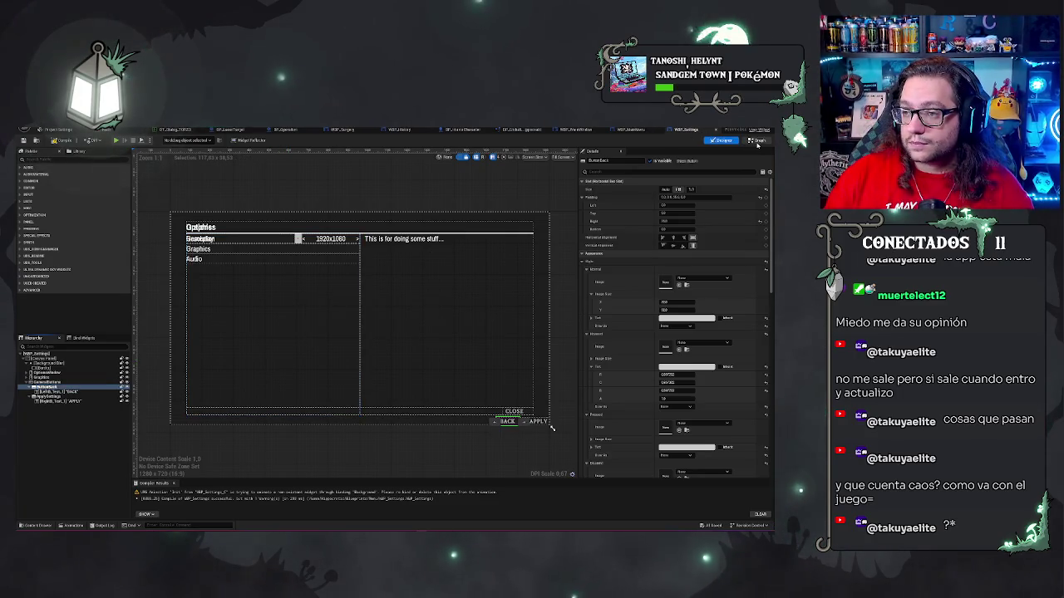
Add a Get ApplySettings node to the event graph, undoing a wrong first pick.
click(756, 140)
right_click(351, 310)
text(get appl)
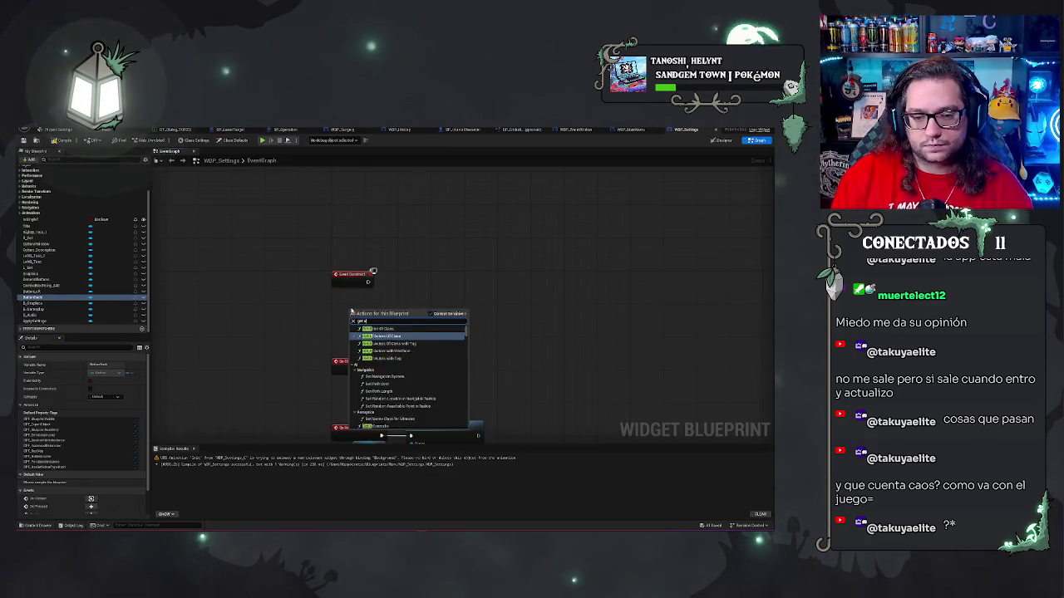
key(Return)
key(ctrl+z)
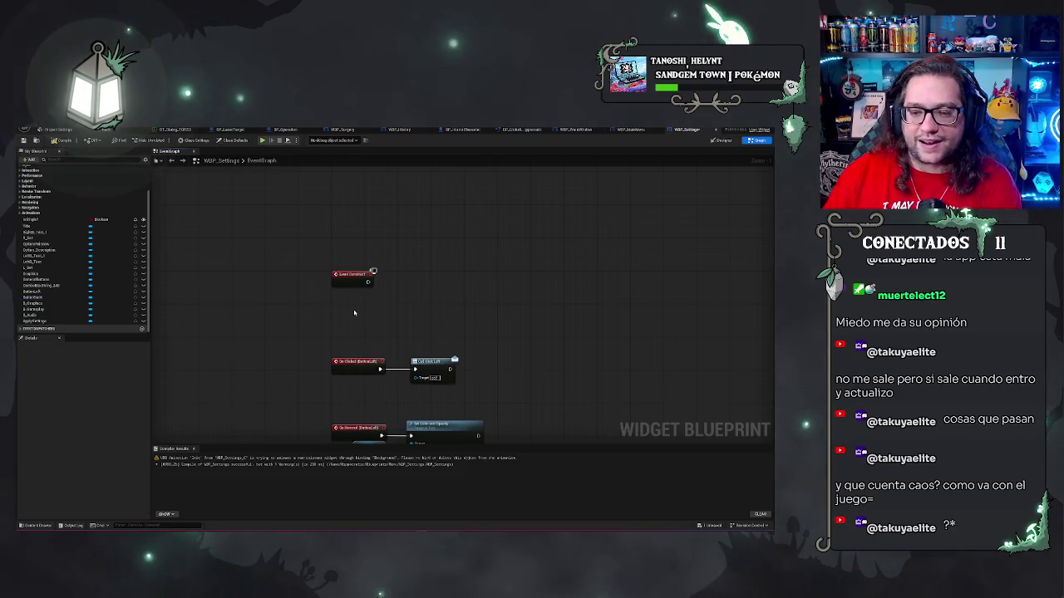
right_click(359, 311)
text(get appl)
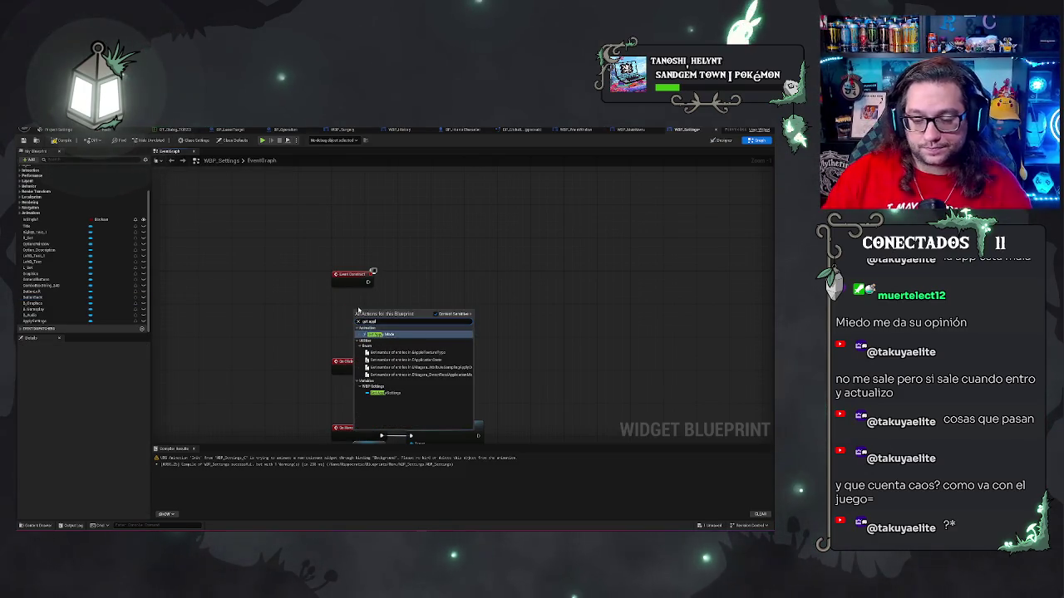
click(384, 393)
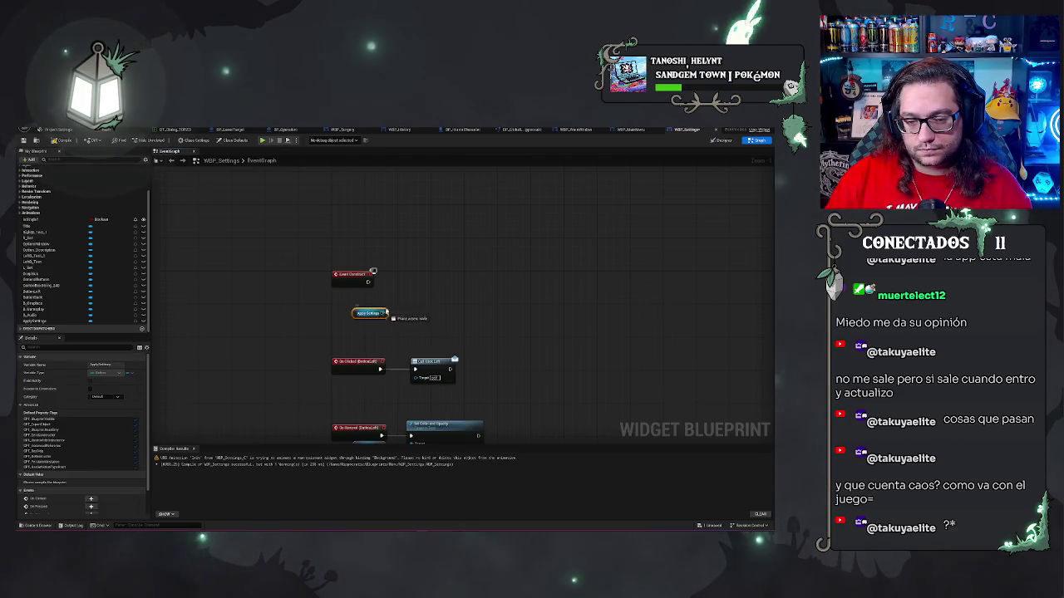
Feed ApplySettings into a new Set Is Enabled node executed from Event Construct.
drag(387, 313, 397, 287)
text(set)
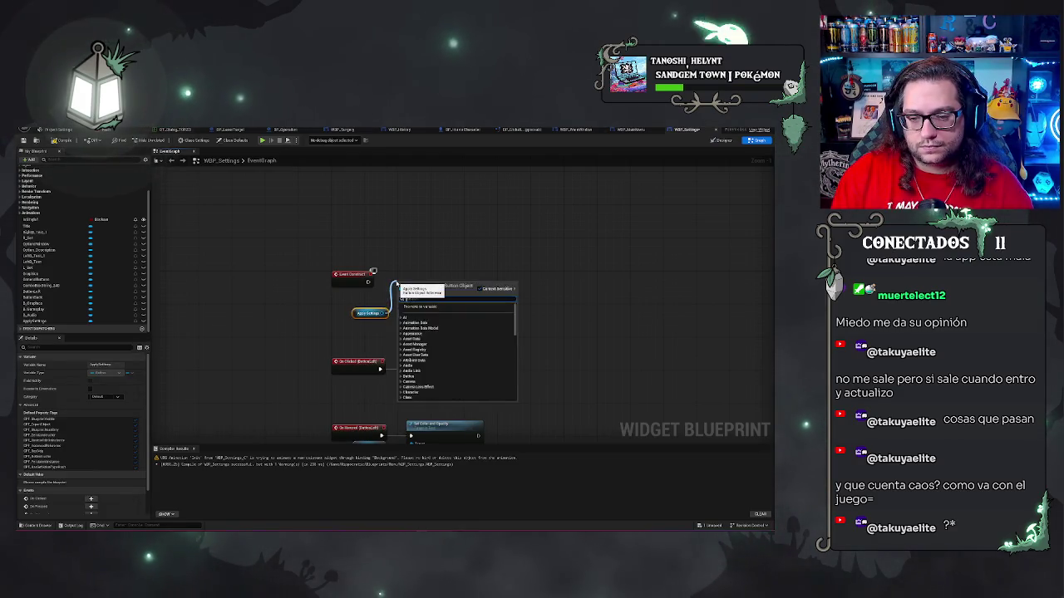
text(c)
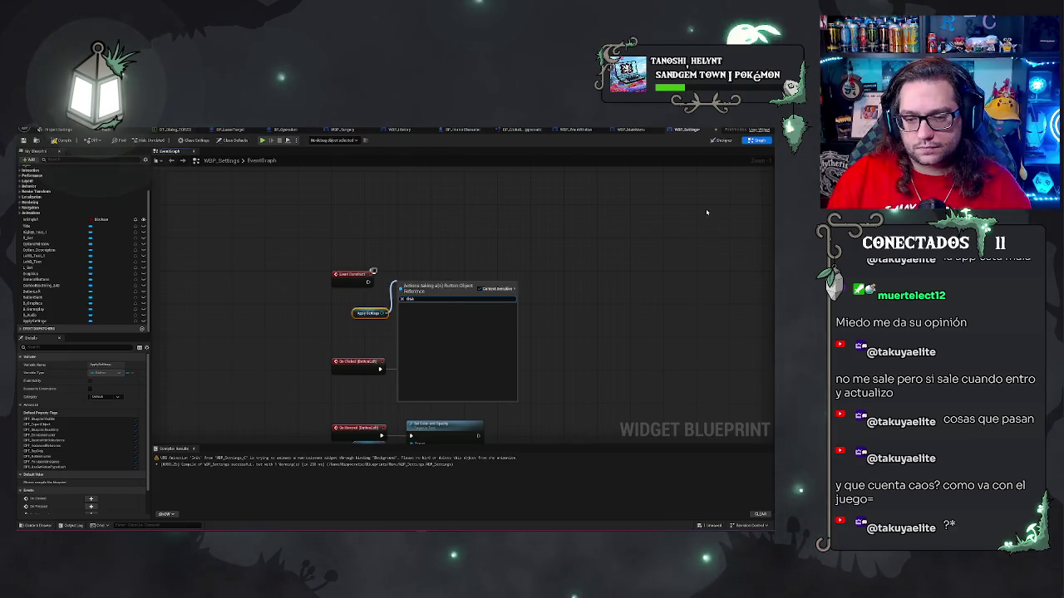
text(bl)
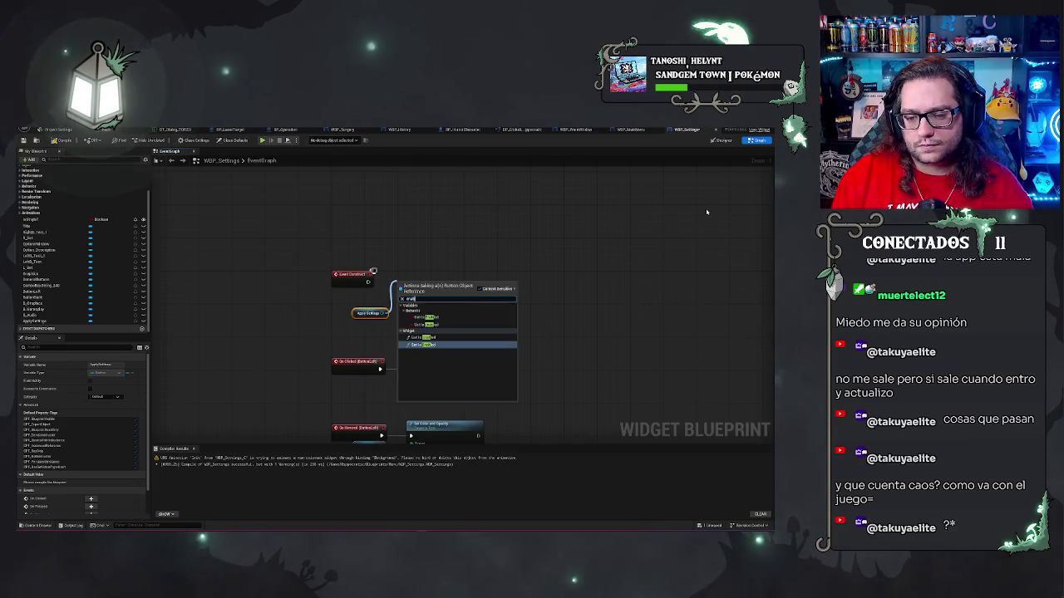
key(Return)
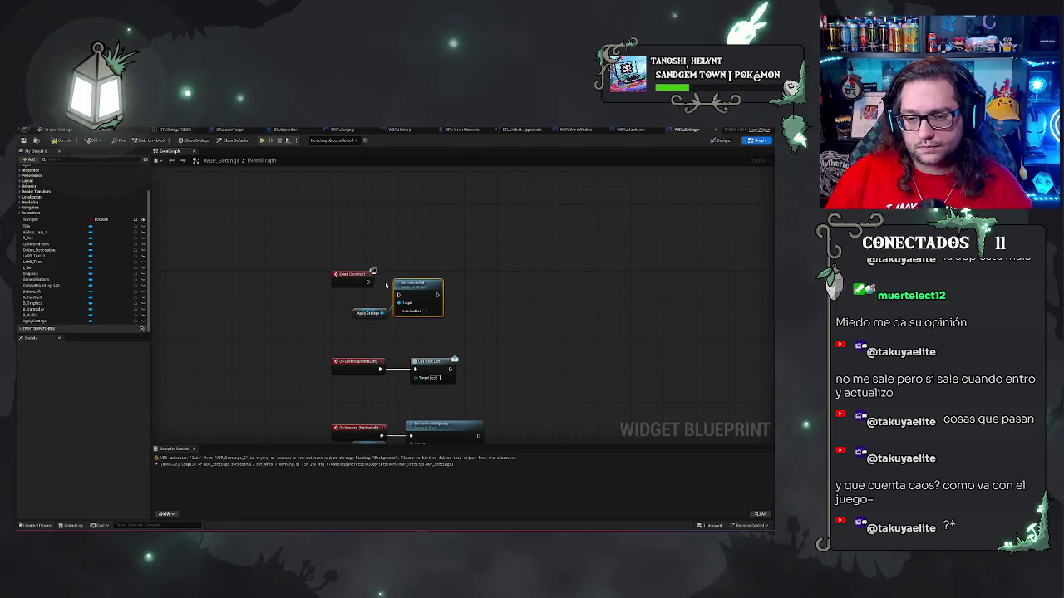
drag(368, 282, 397, 284)
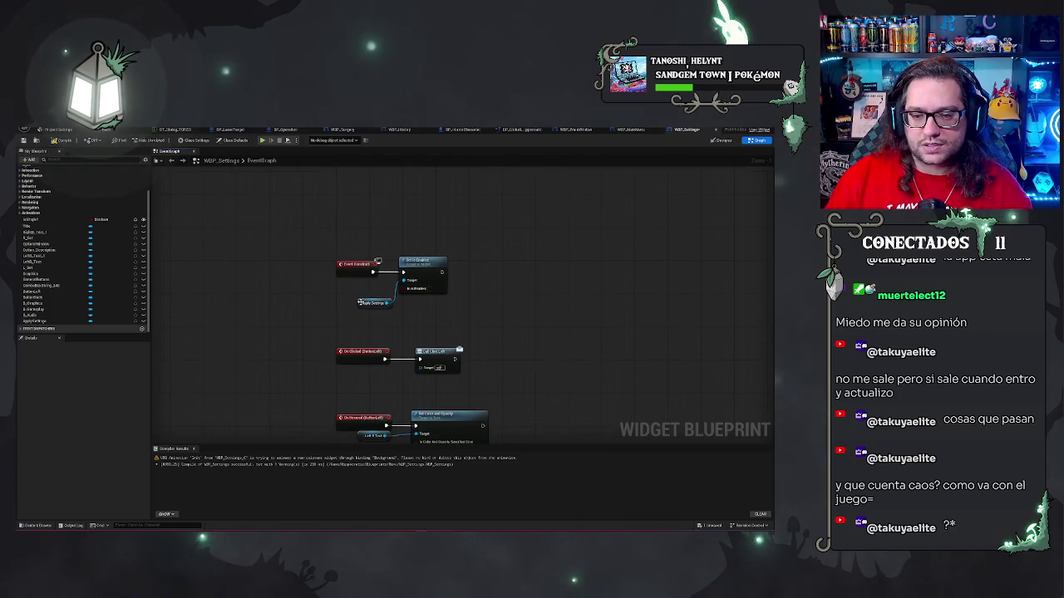
click(355, 301)
drag(354, 301, 355, 281)
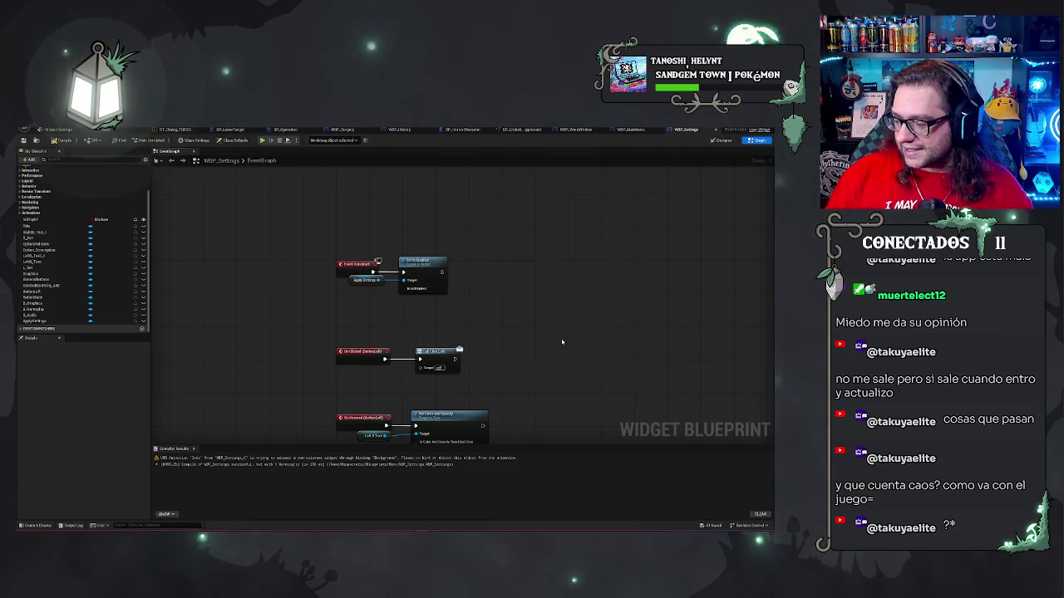
Recentre the construct logic and select the Set Is Enabled and ApplySettings nodes together.
drag(560, 337, 560, 275)
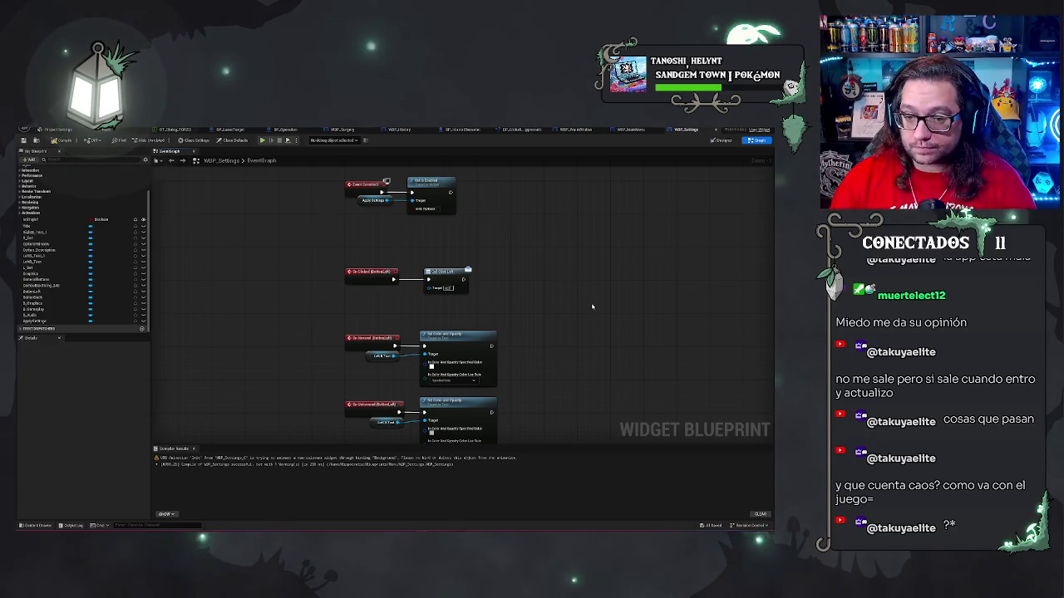
drag(592, 306, 581, 295)
right_click(582, 296)
click(545, 278)
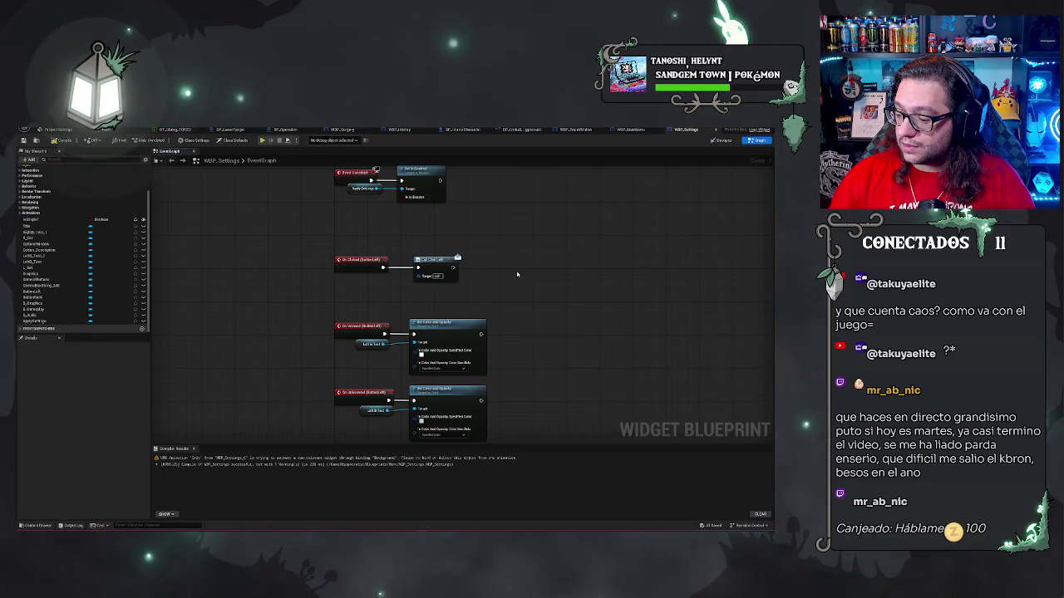
mouse_move(417, 233)
mouse_down()
mouse_move(379, 227)
mouse_move(391, 256)
mouse_up()
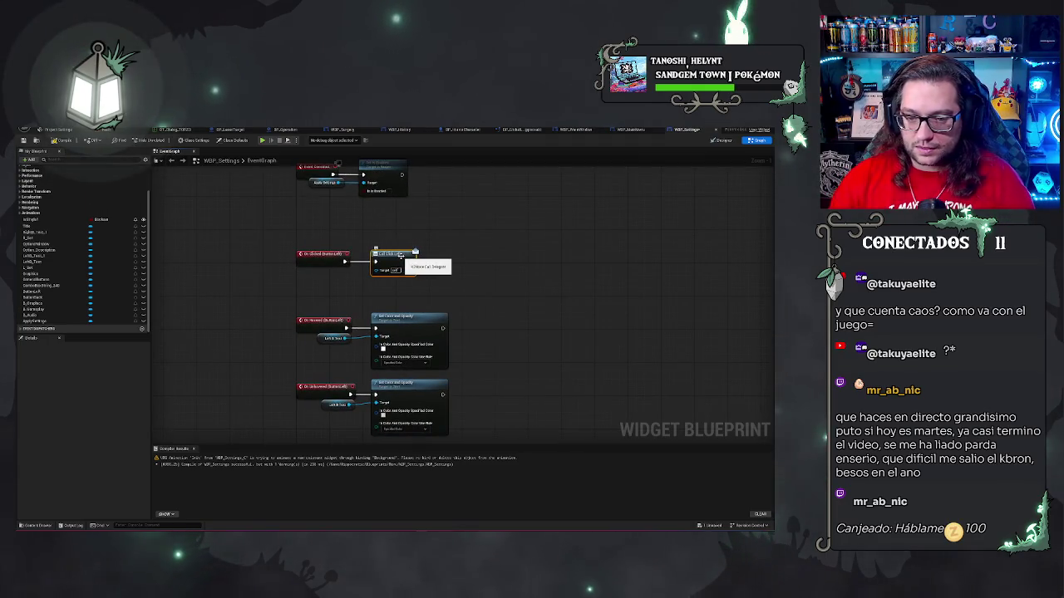
right_click(541, 282)
click(515, 227)
drag(515, 227, 580, 288)
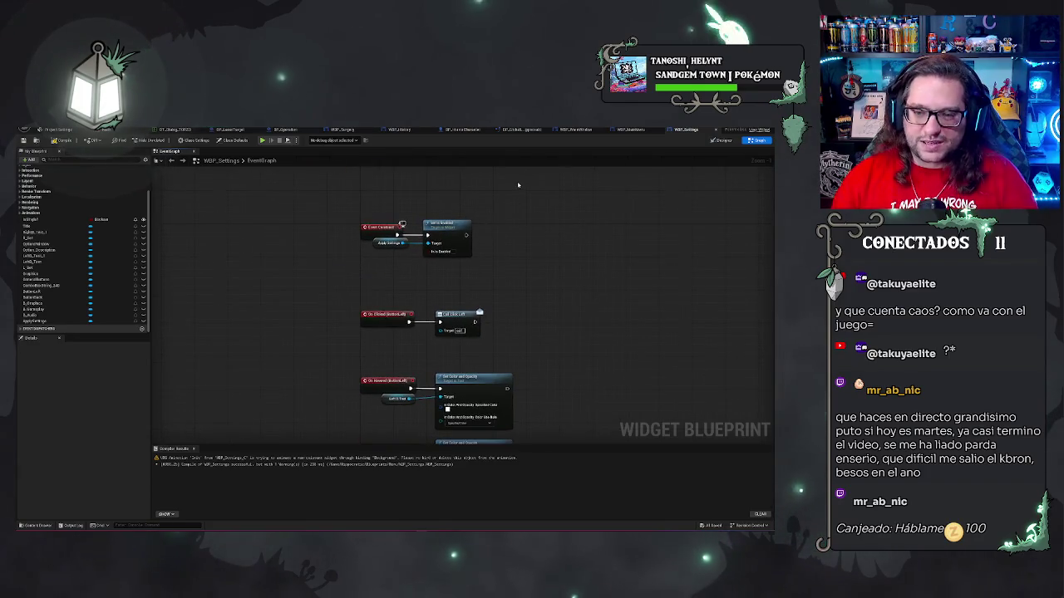
mouse_move(366, 237)
mouse_down()
mouse_move(461, 272)
mouse_move(457, 237)
mouse_move(482, 237)
mouse_up()
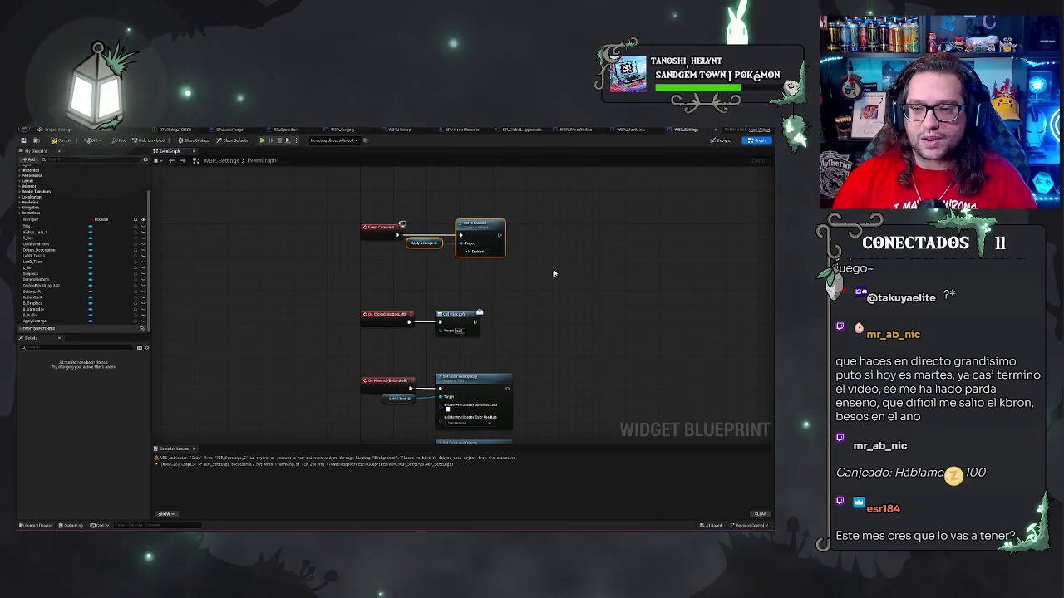
scroll(554, 273, down, 5)
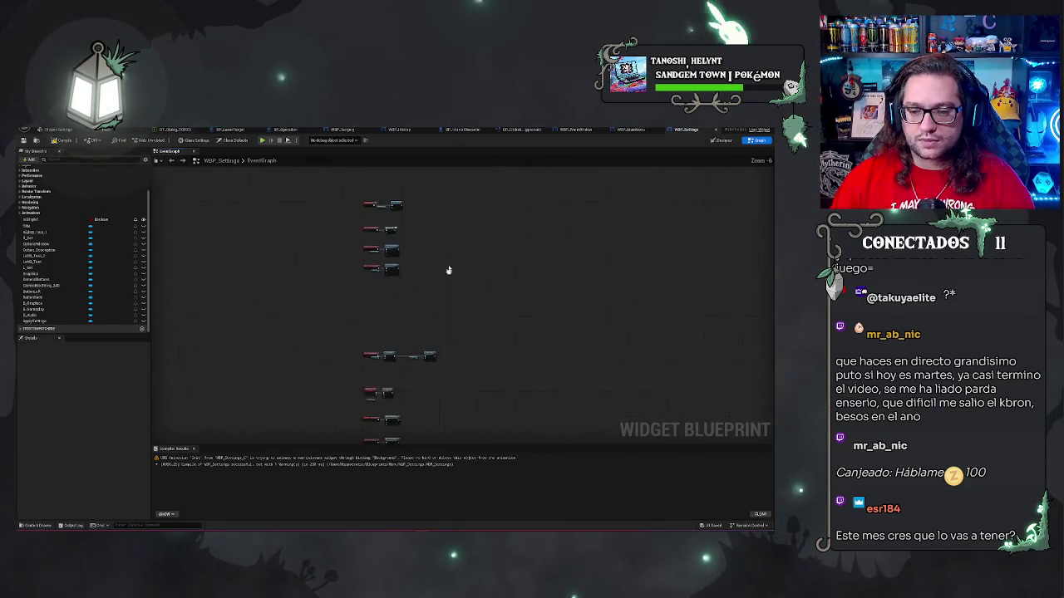
Jump to the tab button's On Clicked event, showing the Gameplay Set Visibility chain.
scroll(449, 270, up, 5)
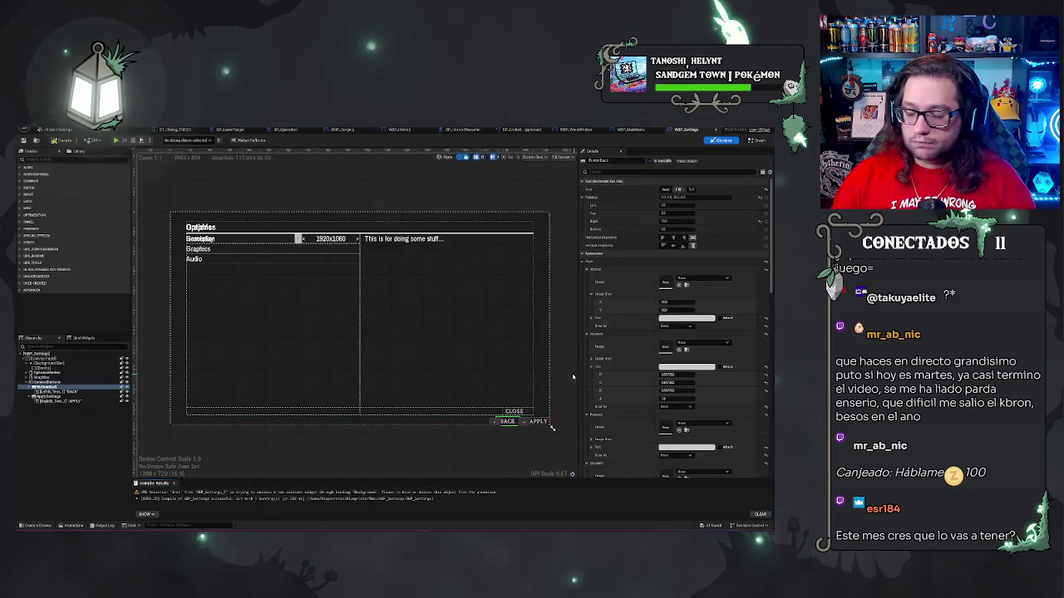
scroll(572, 381, down, 10)
scroll(648, 410, down, 10)
scroll(415, 355, up, 8)
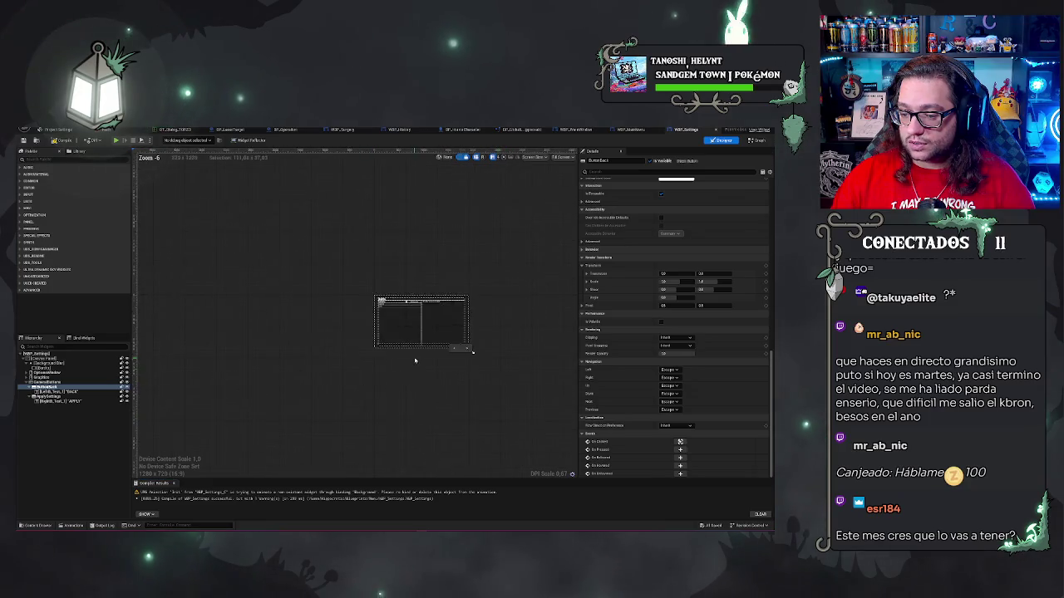
double_click(427, 266)
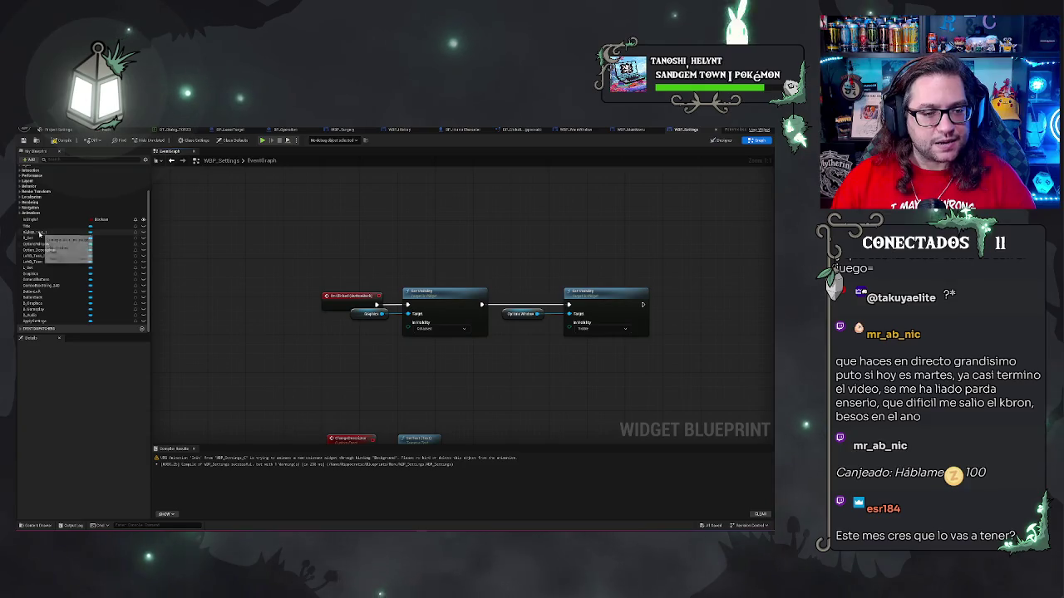
Place a GeneralButtons getter beside Graphics for the Set Visibility (Collapsed) Target.
mouse_move(37, 280)
mouse_down()
mouse_move(377, 339)
mouse_move(351, 326)
mouse_up()
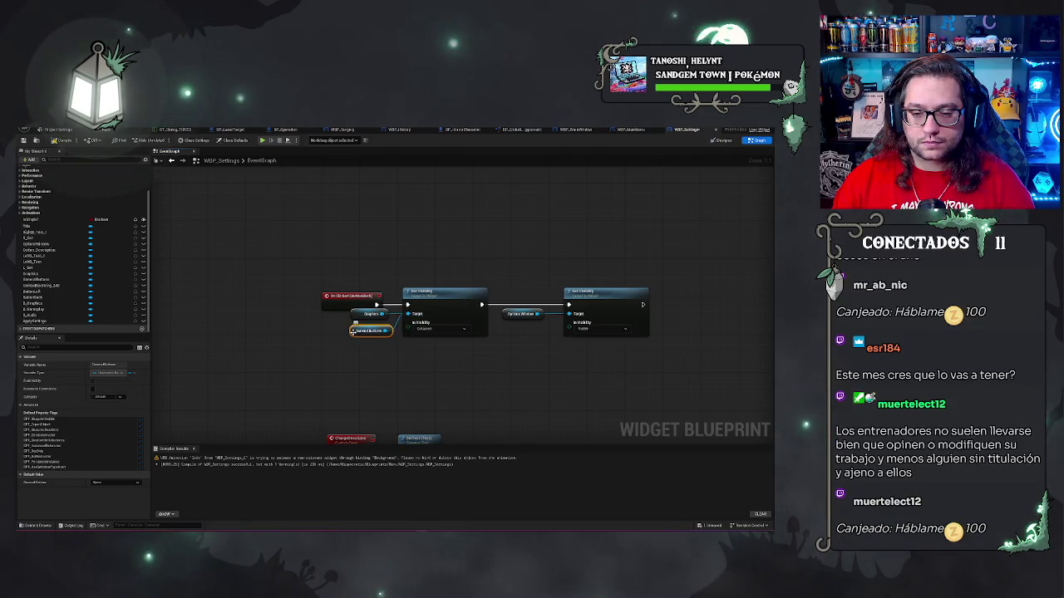
drag(353, 334, 354, 329)
click(430, 366)
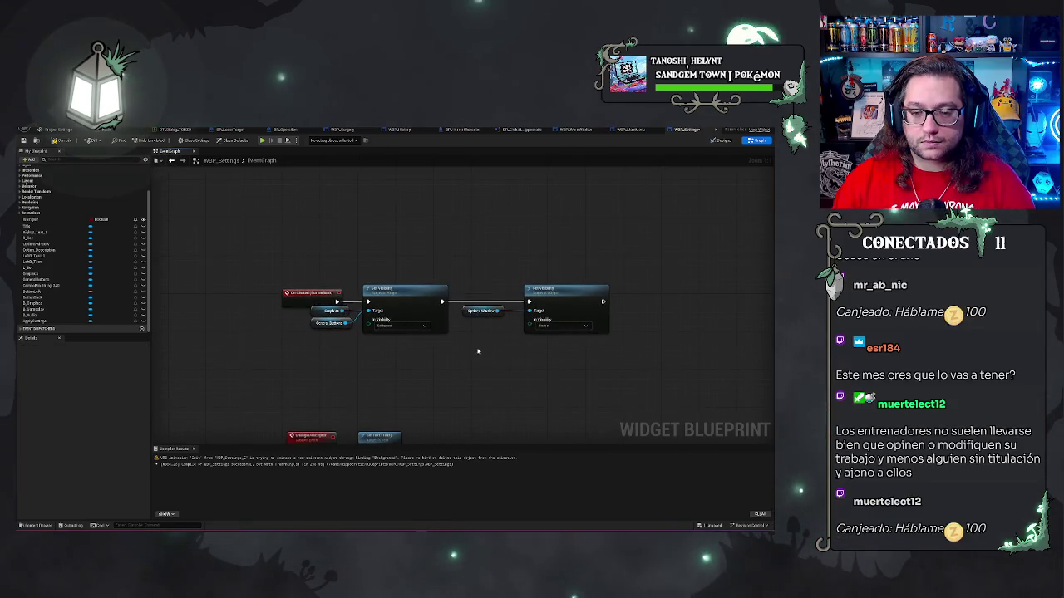
drag(320, 331, 321, 326)
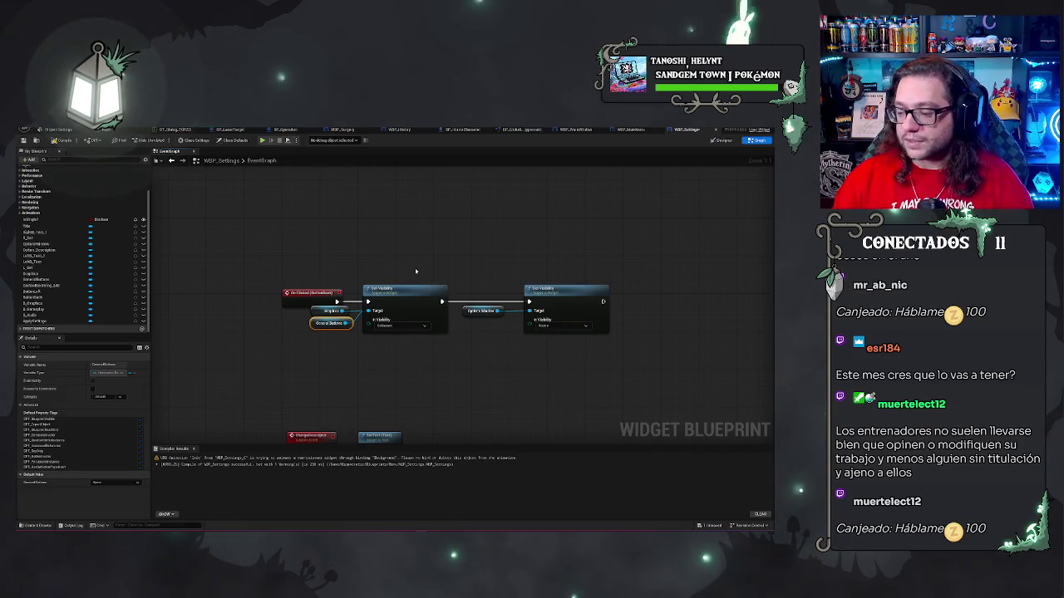
key(ctrl+z)
click(500, 207)
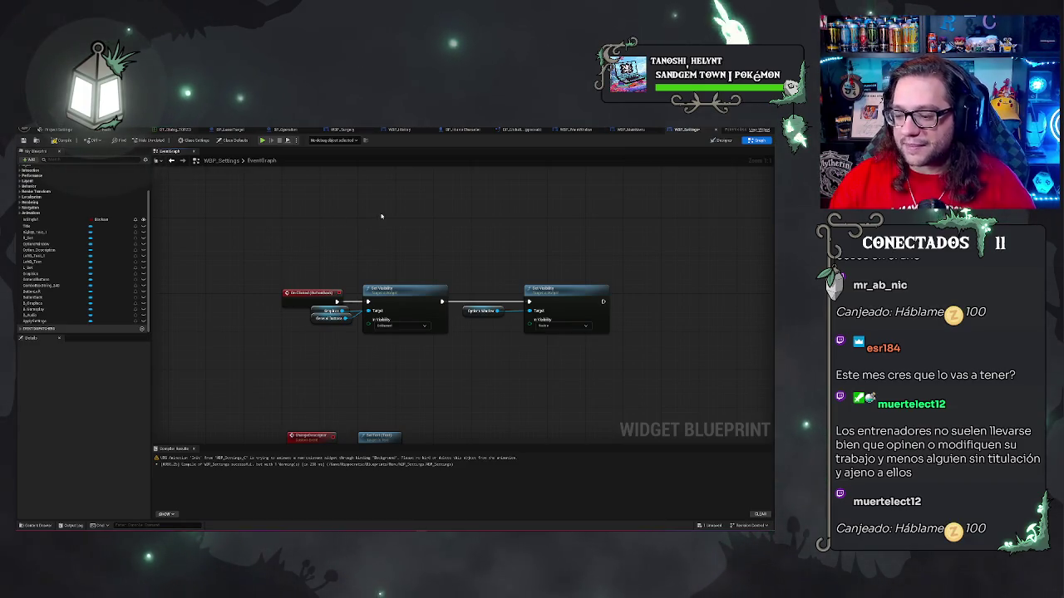
drag(382, 216, 374, 202)
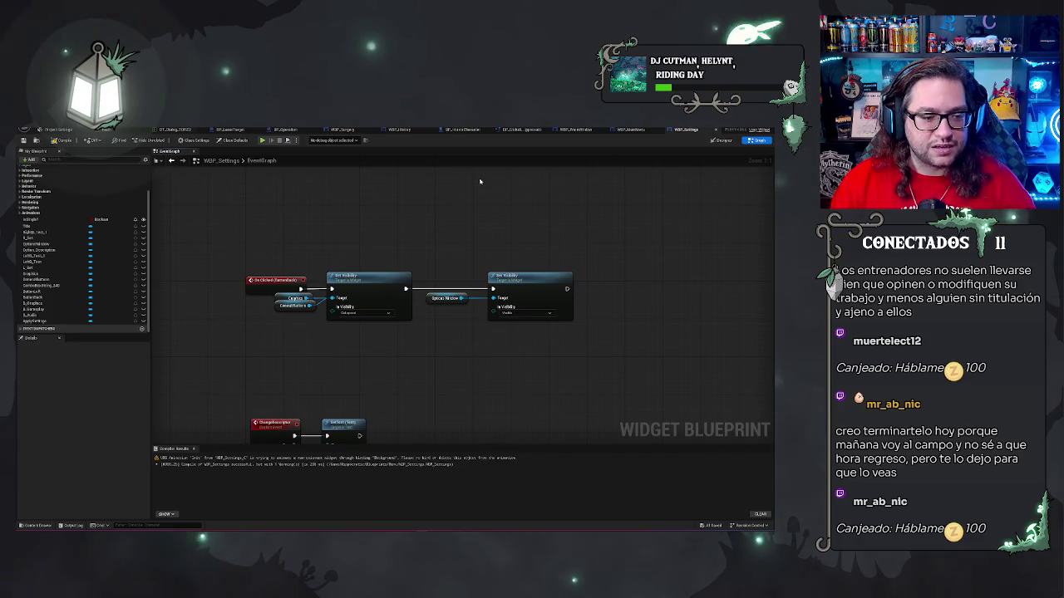
right_click(468, 228)
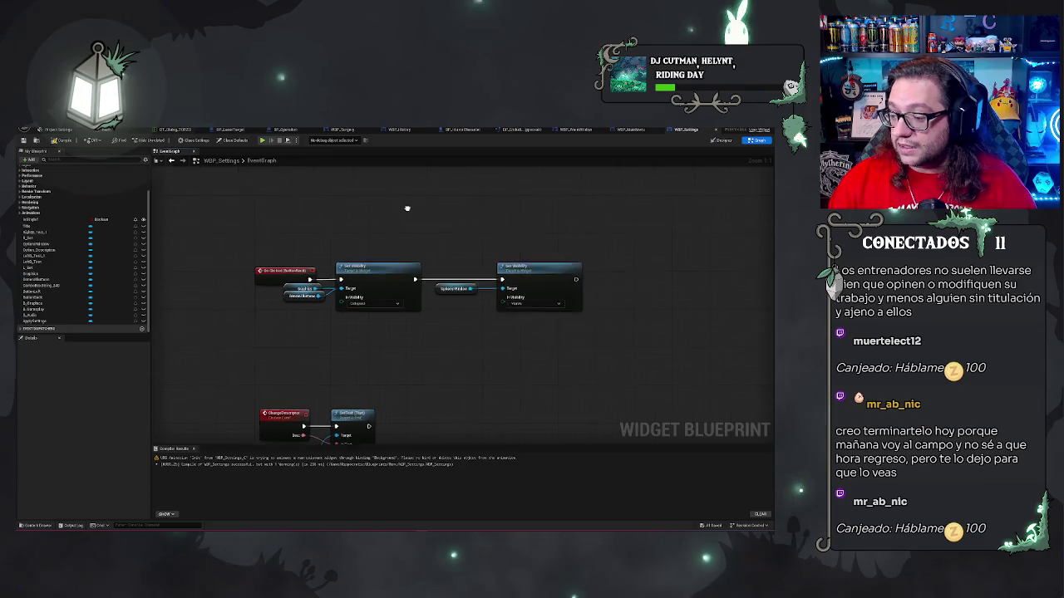
mouse_move(408, 209)
mouse_down()
mouse_move(447, 232)
mouse_move(385, 226)
mouse_up()
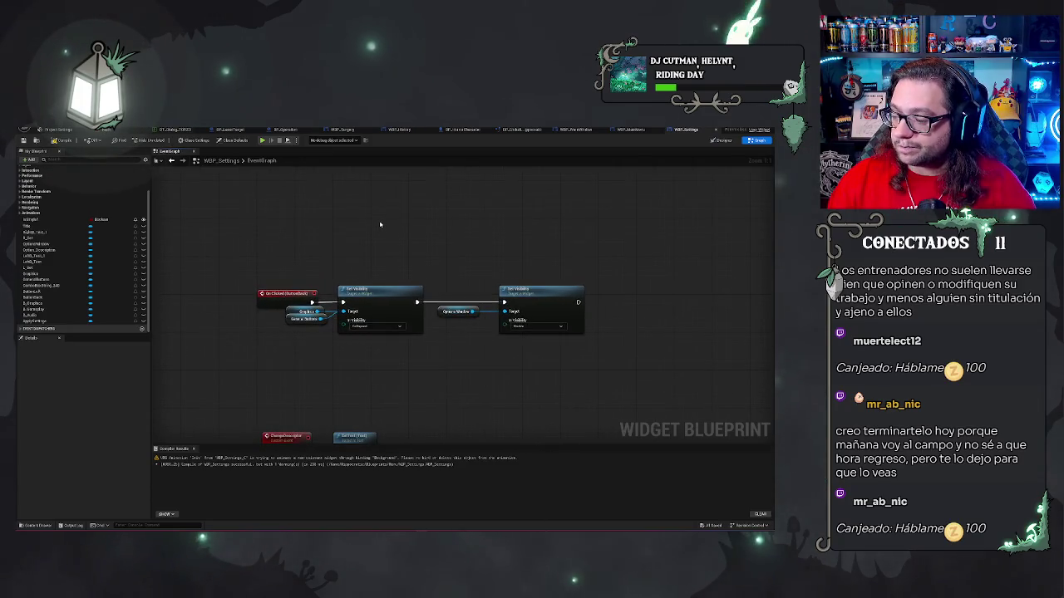
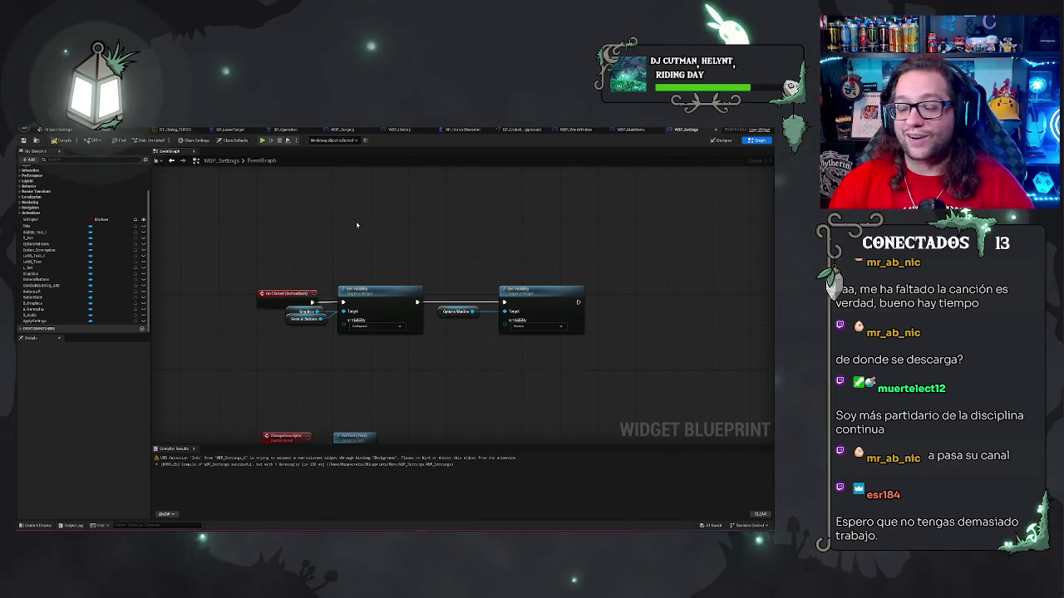
Return to the hospital level and fly from the waiting-hall chairs past the graffiti wall to the bed ward.
right_click(359, 256)
click(330, 234)
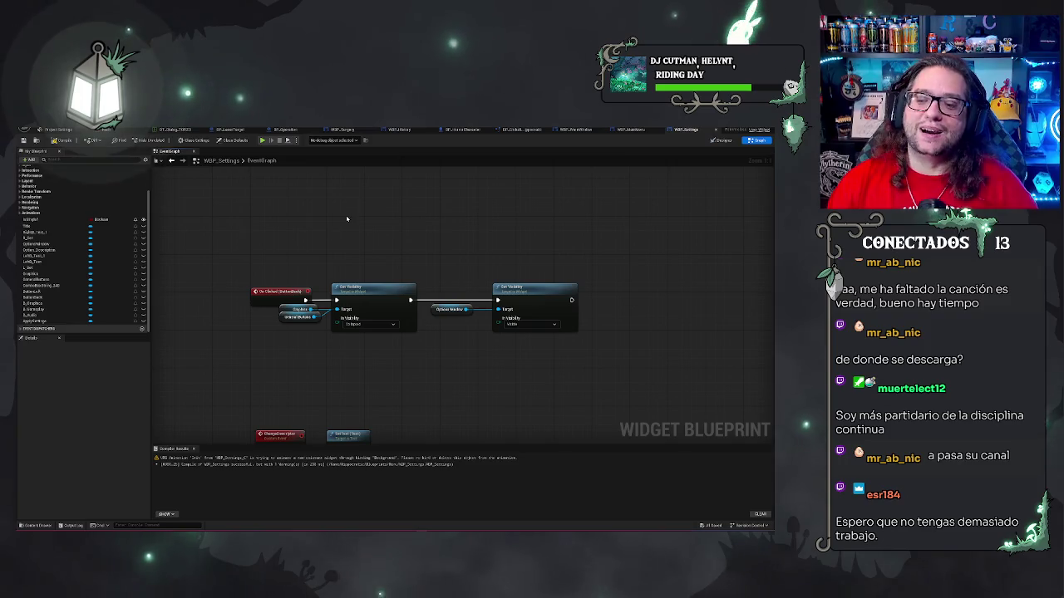
click(107, 130)
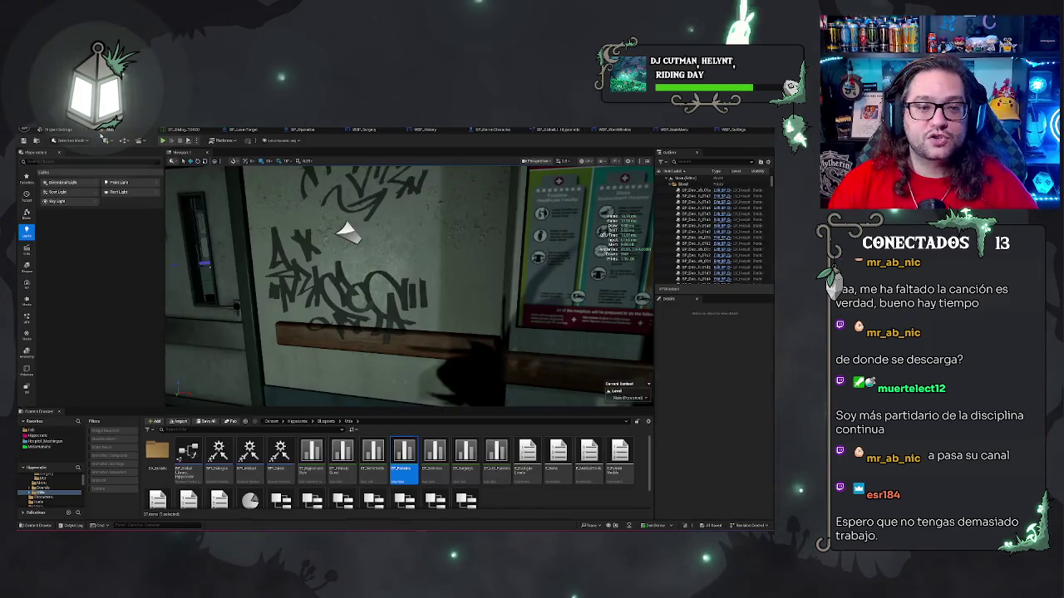
key(s)
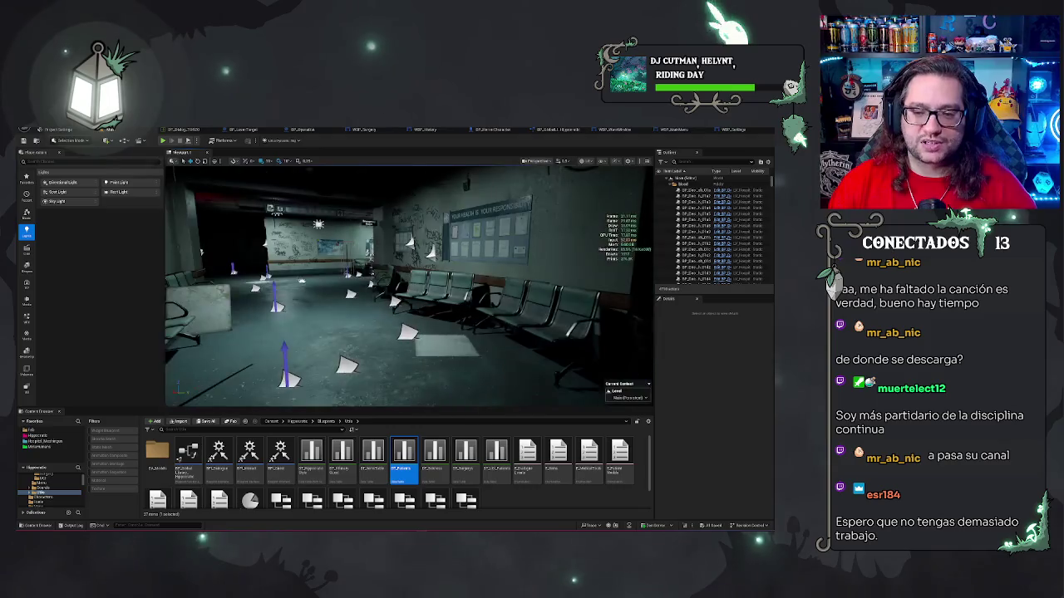
drag(407, 282, 366, 320)
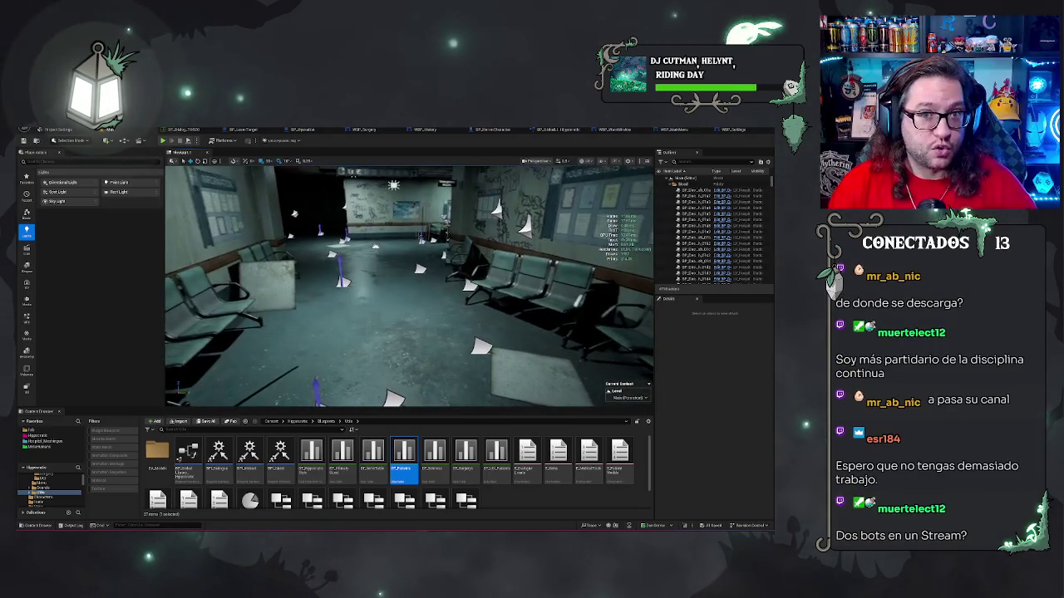
drag(503, 245, 504, 232)
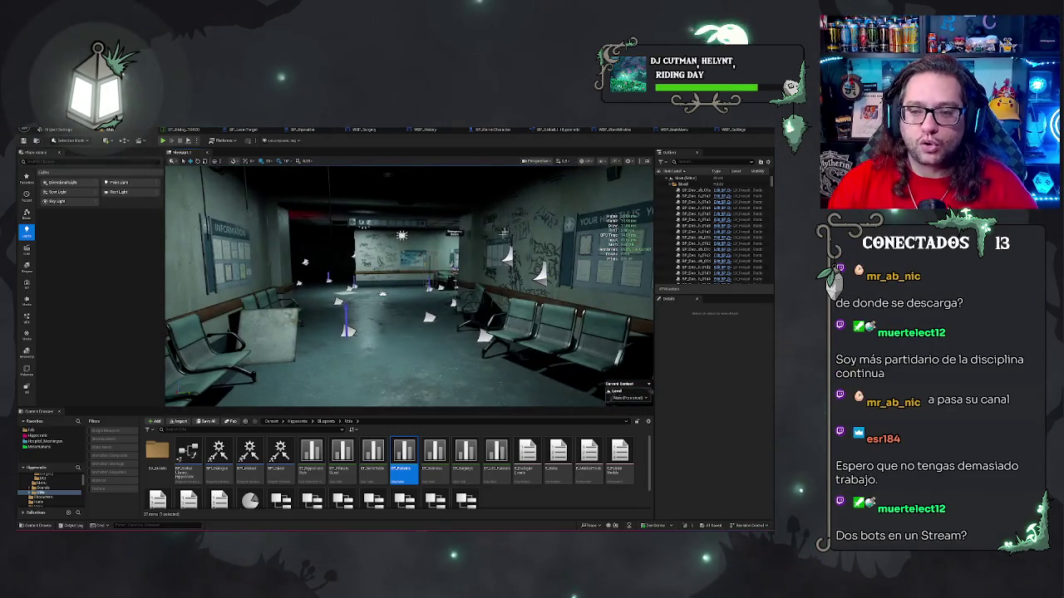
drag(407, 287, 373, 286)
drag(491, 330, 466, 349)
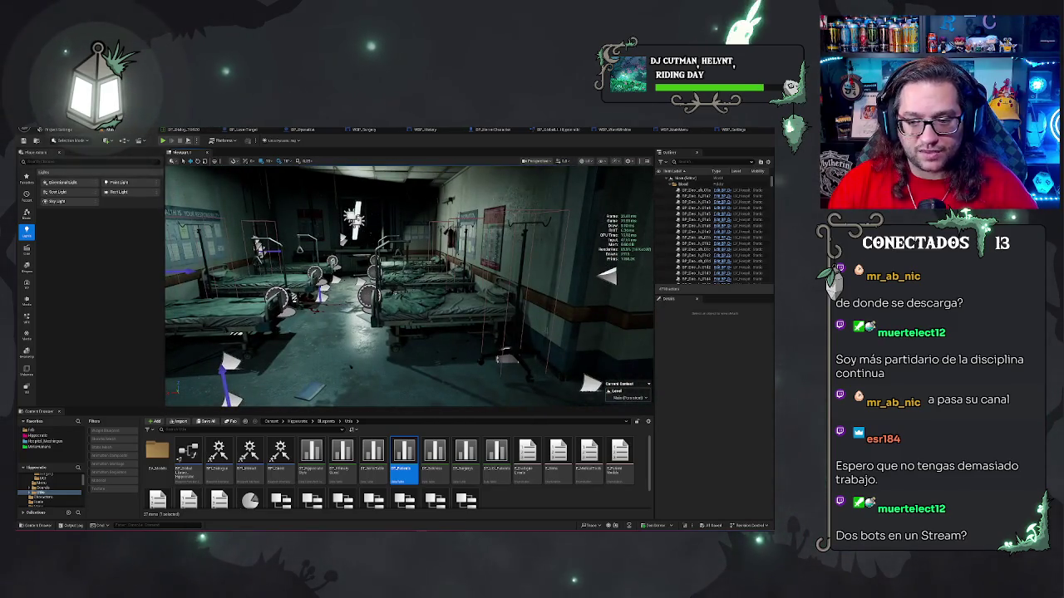
Open DT_Pacientes, inspect rows Paciente_3 and Paciente_6 in the Row Editor, then close the table.
double_click(403, 453)
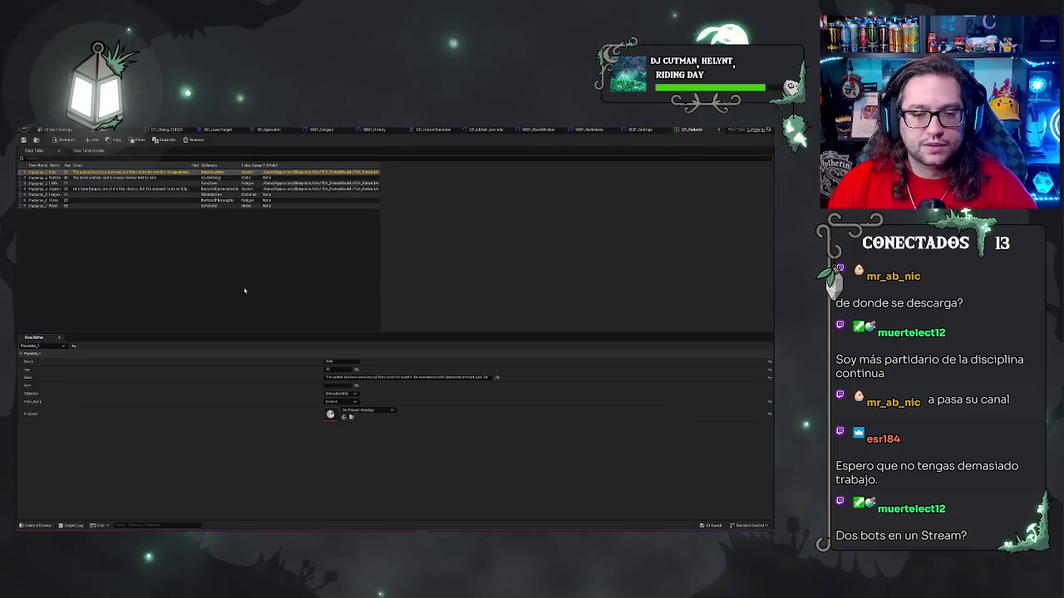
click(83, 183)
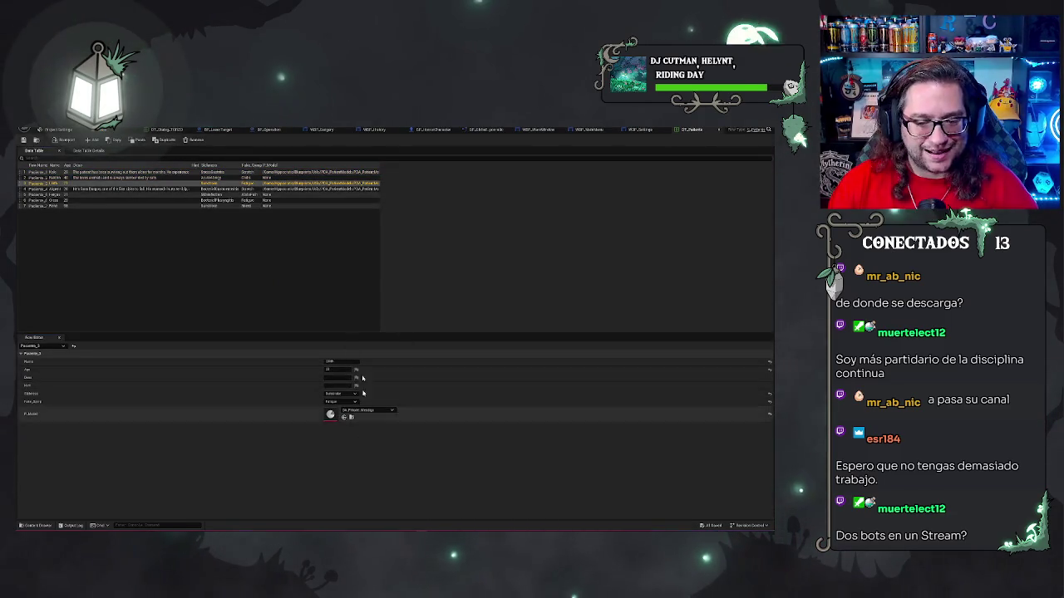
ctrl+click(281, 182)
click(250, 200)
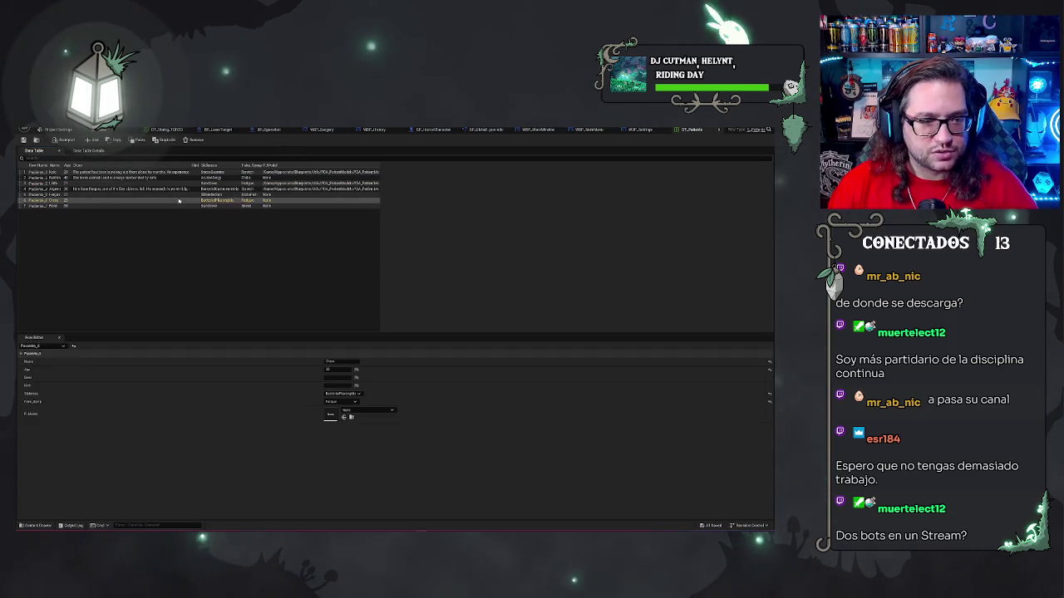
ctrl+click(249, 200)
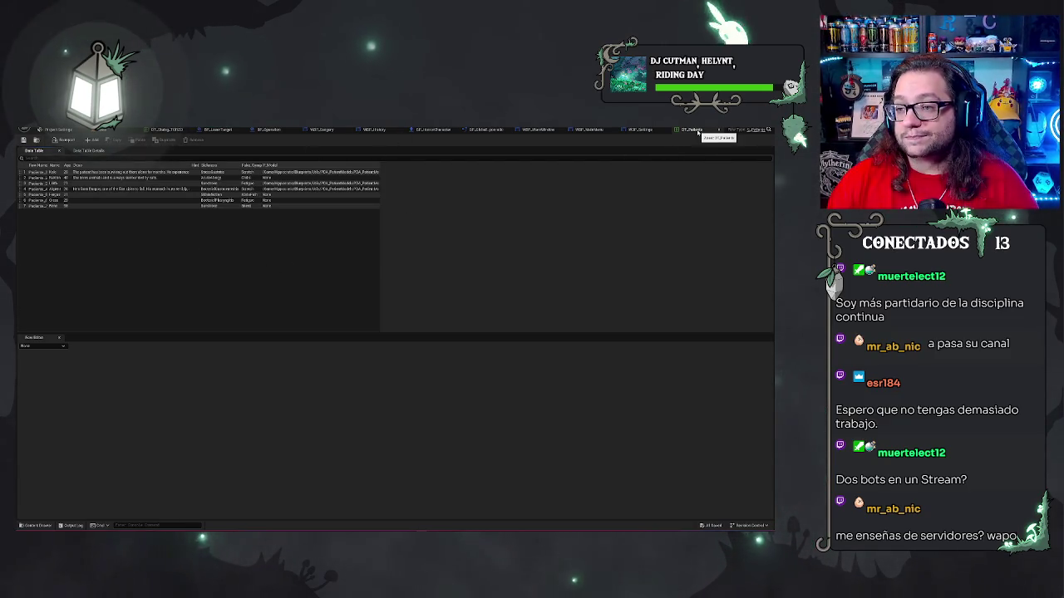
click(640, 130)
Glance down the ward corridor, then frame the WBP_Settings OnClicked visibility chain and ChangeDescription nodes.
click(56, 130)
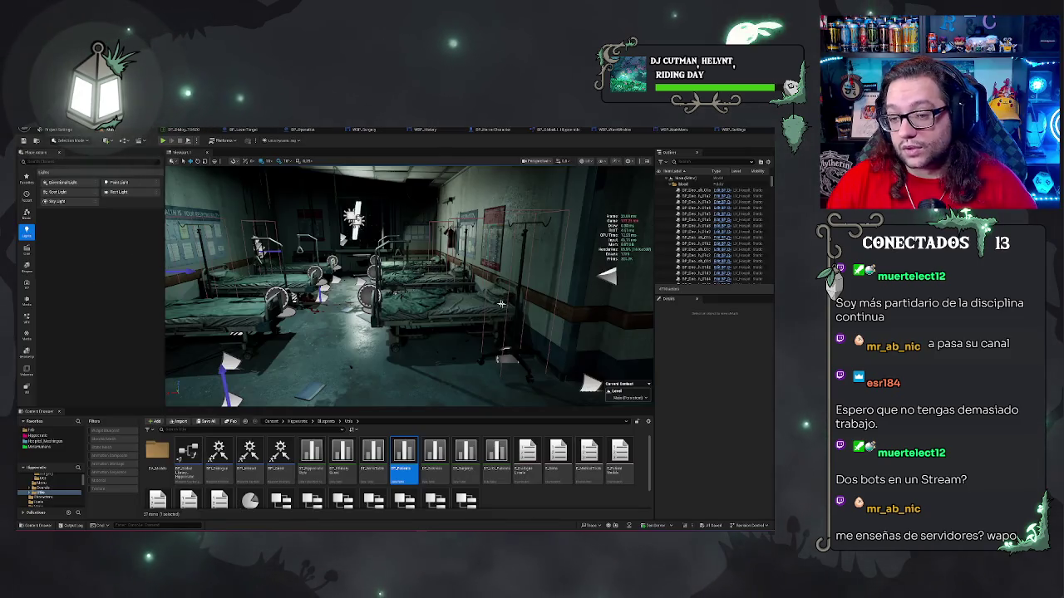
mouse_move(407, 282)
mouse_down()
mouse_move(415, 249)
mouse_move(441, 250)
mouse_up()
click(715, 131)
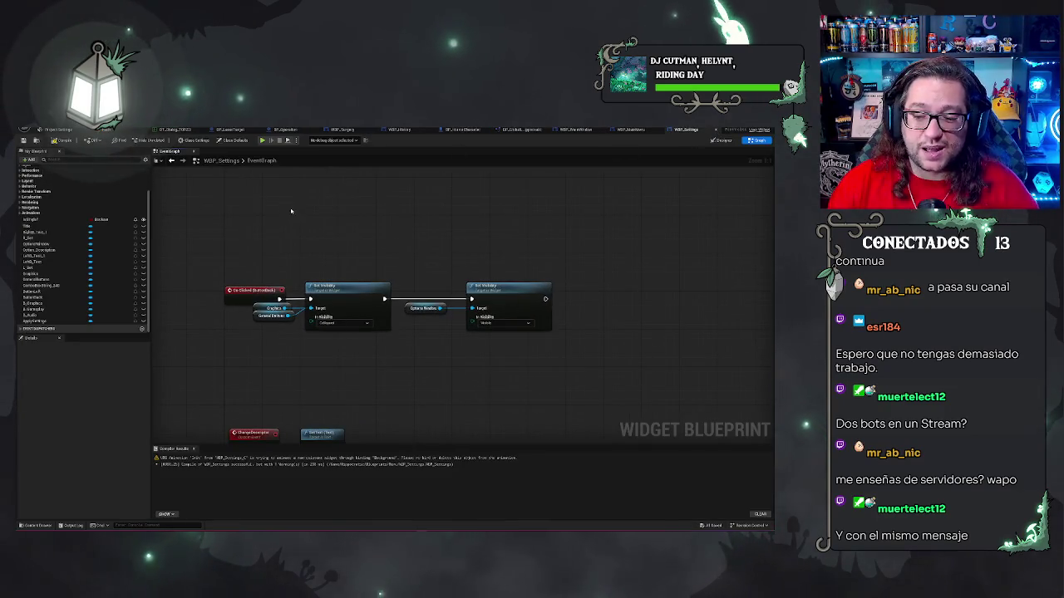
drag(292, 211, 470, 226)
scroll(470, 228, down, 3)
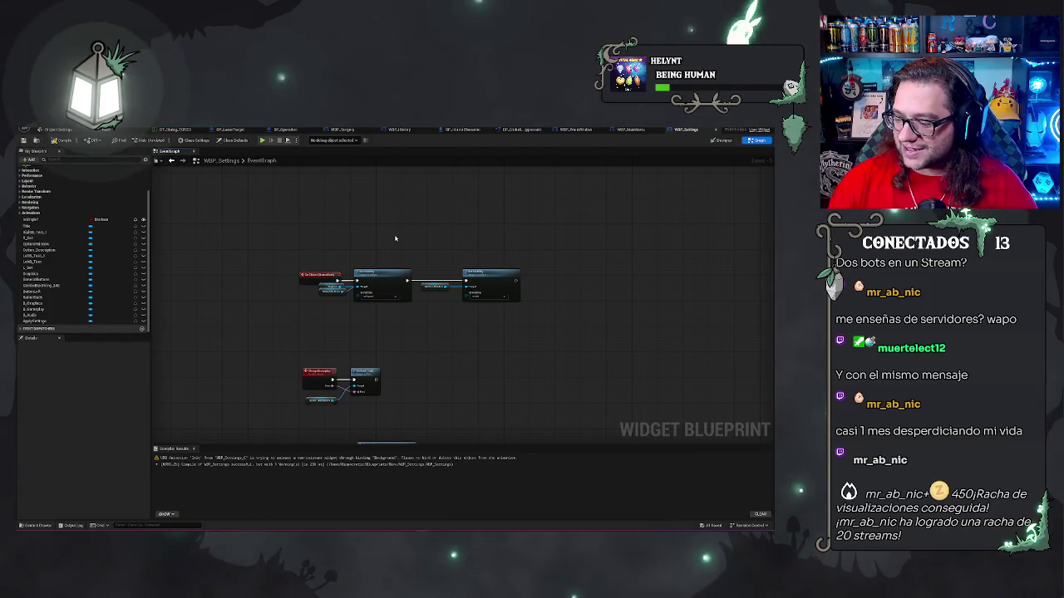
scroll(398, 246, up, 2)
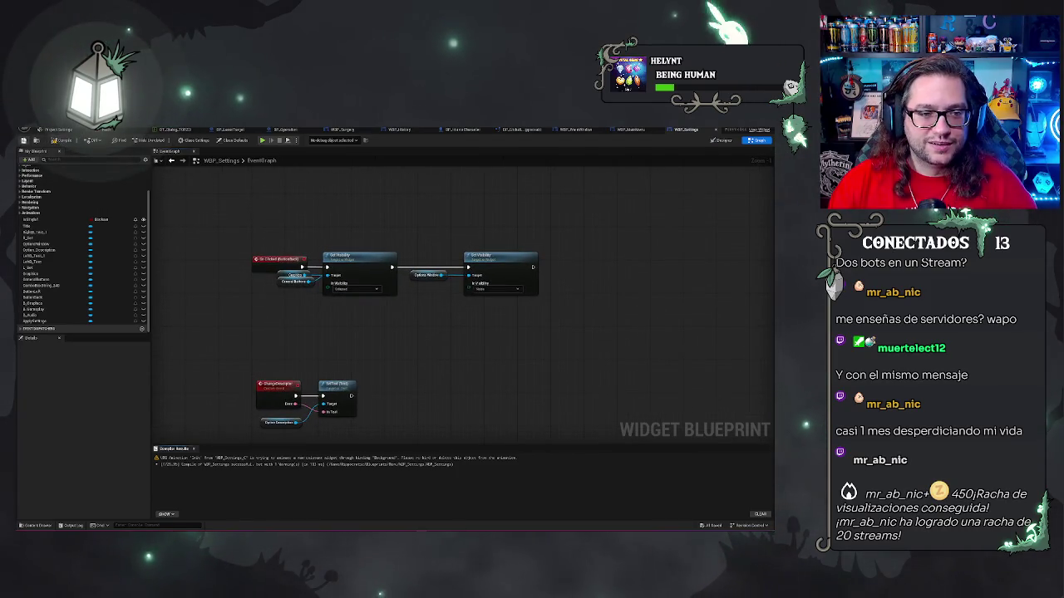
drag(446, 213, 467, 207)
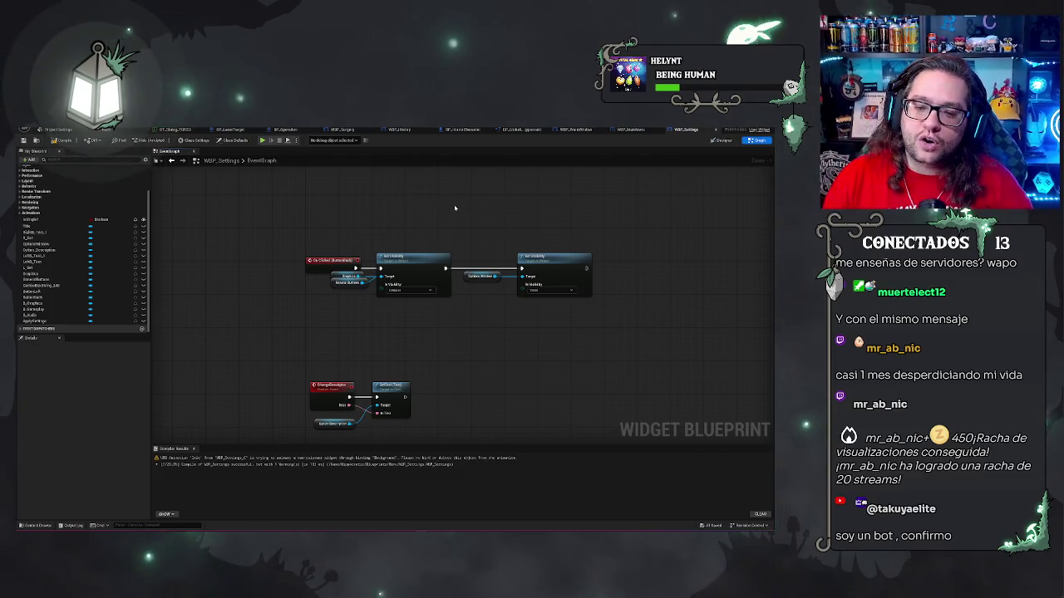
drag(440, 213, 423, 202)
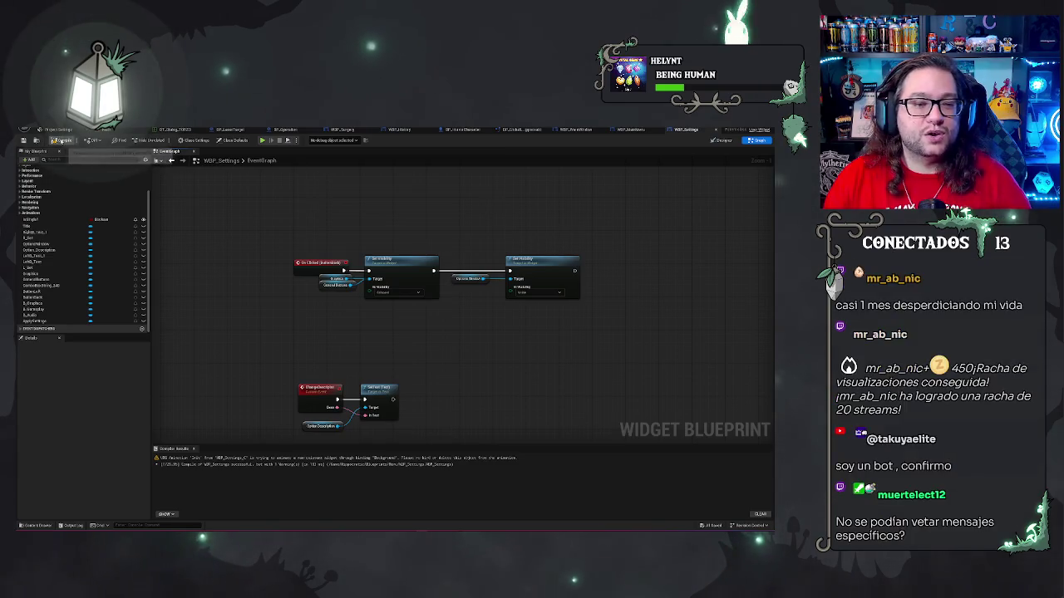
Switch to the level editor and check File > Recent Levels, closing it without changes.
click(58, 129)
click(40, 134)
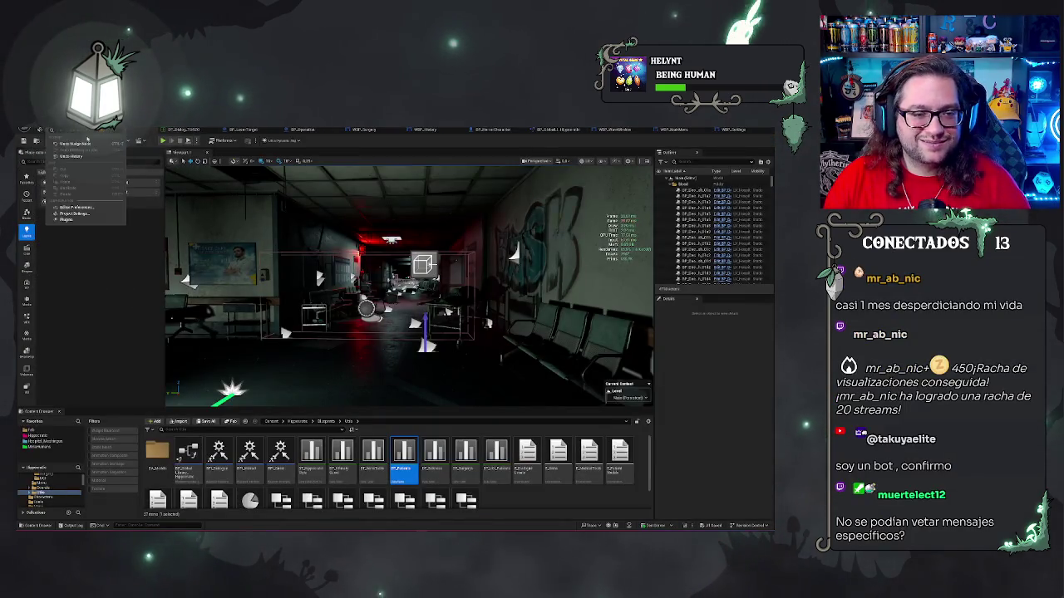
mouse_move(83, 162)
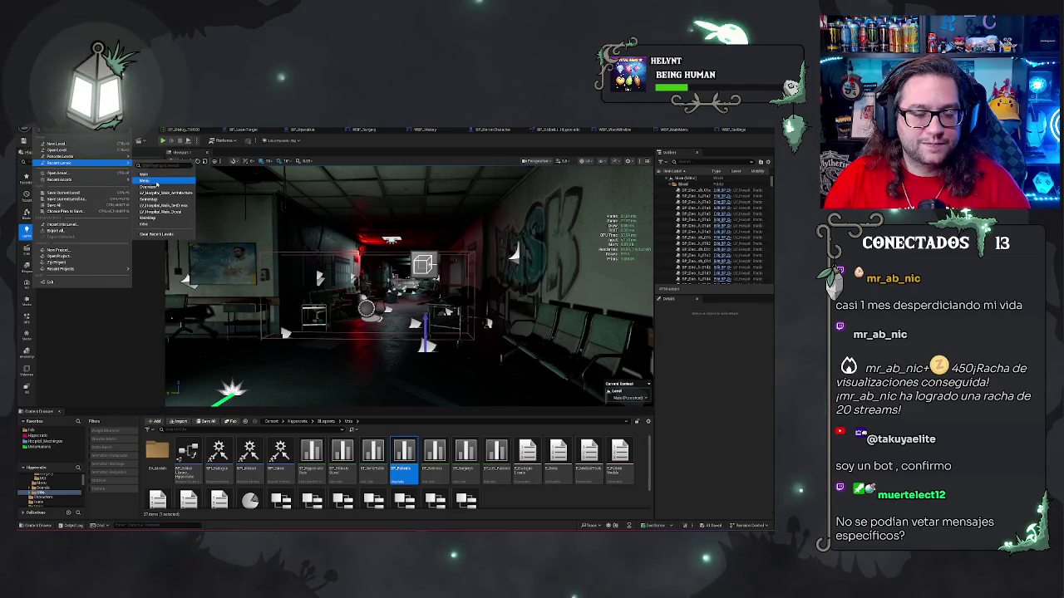
key(Escape)
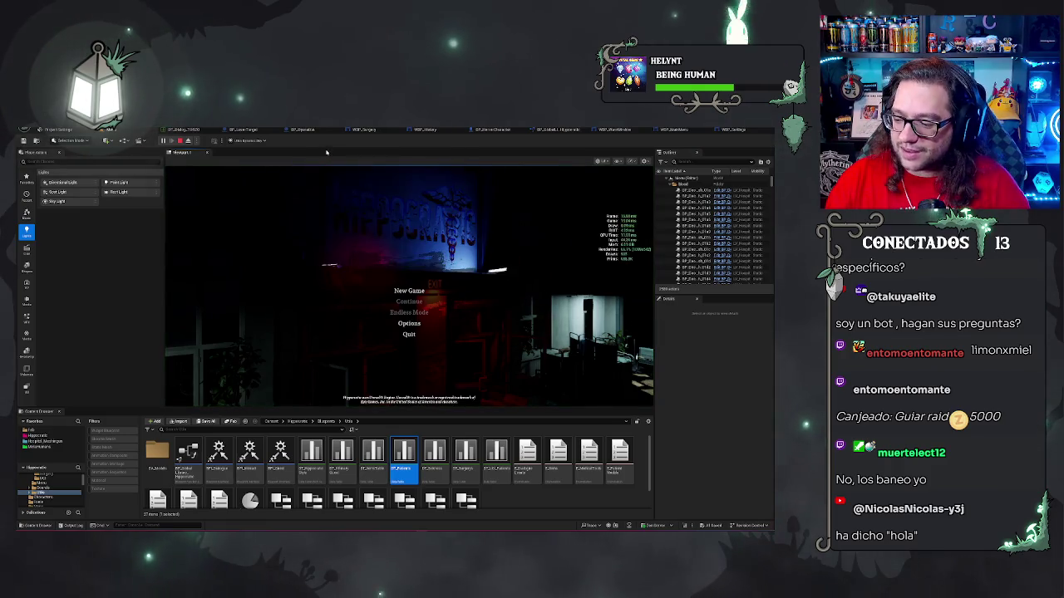
In the running game, open Options > Graphics, then test BACK and CLOSE back to the main menu.
click(412, 323)
key(Escape)
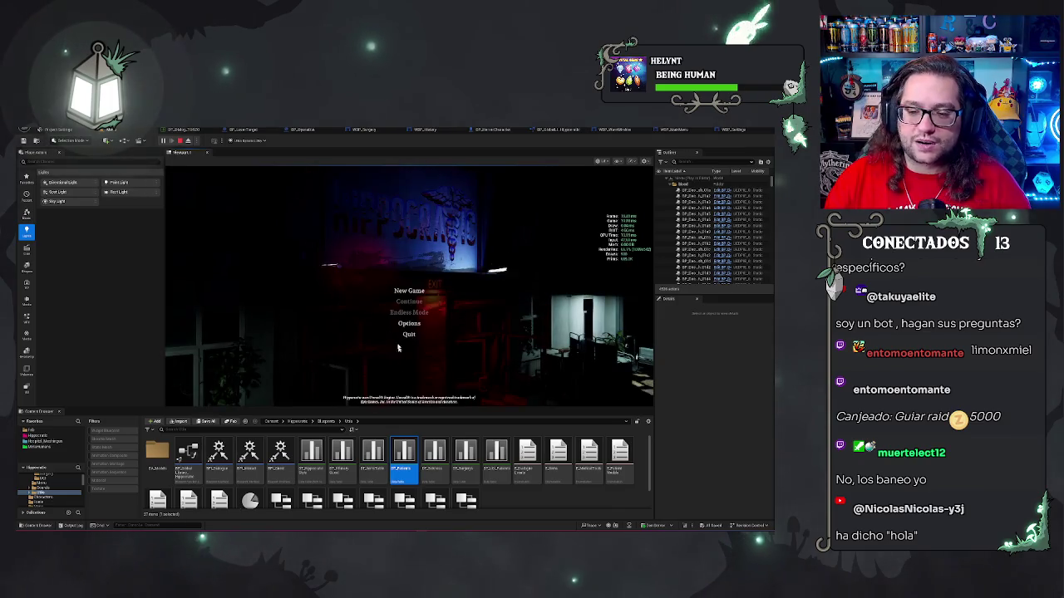
click(409, 323)
click(195, 207)
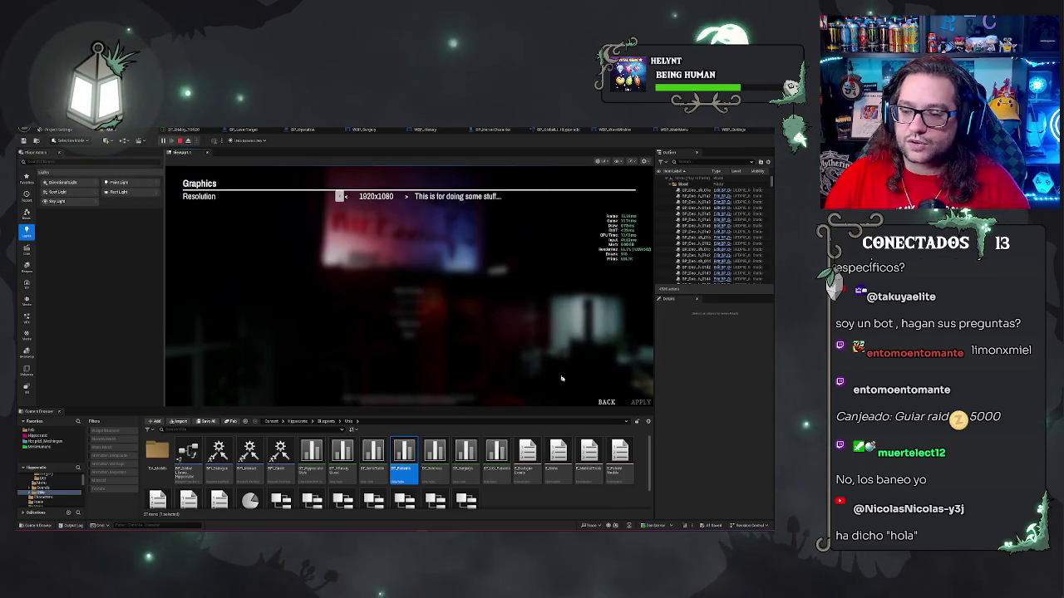
click(607, 402)
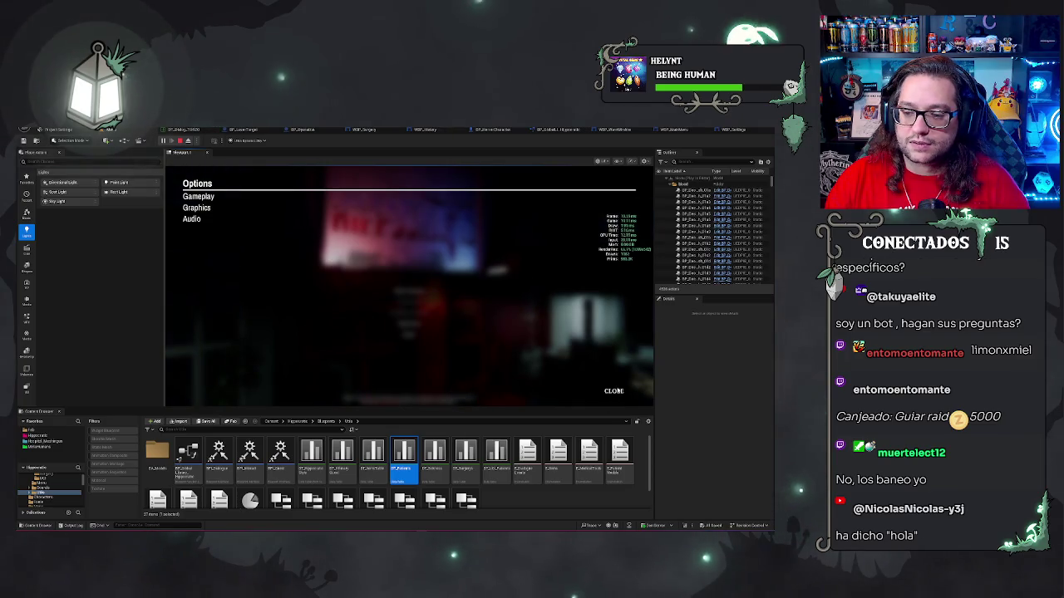
click(613, 391)
Reopen Graphics, go back, reach Graphics again with Down and Enter, then stop play.
click(409, 323)
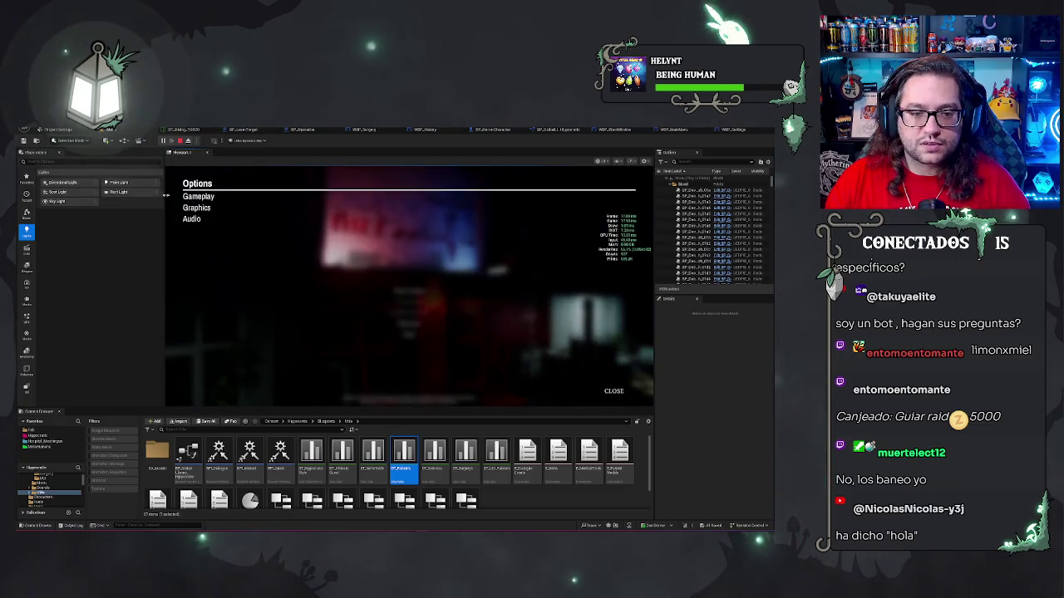
click(197, 208)
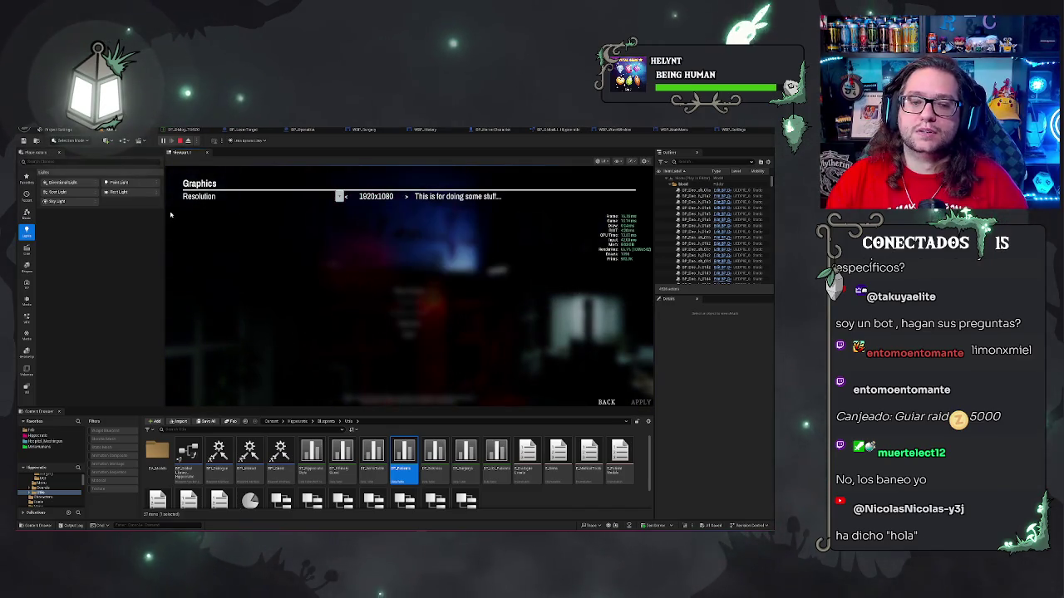
click(594, 400)
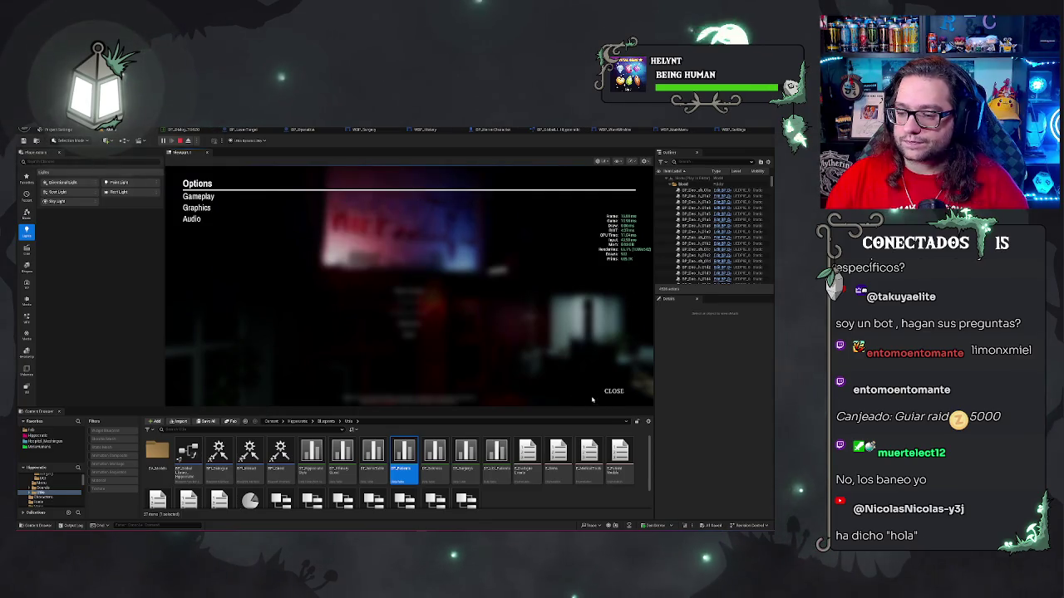
key(Down)
key(Down)
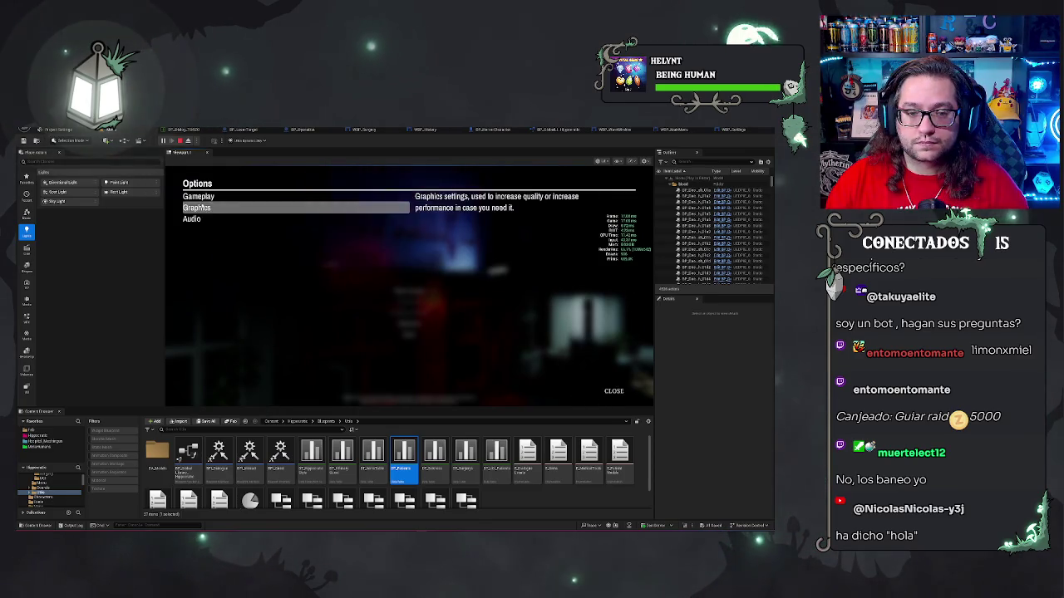
key(Return)
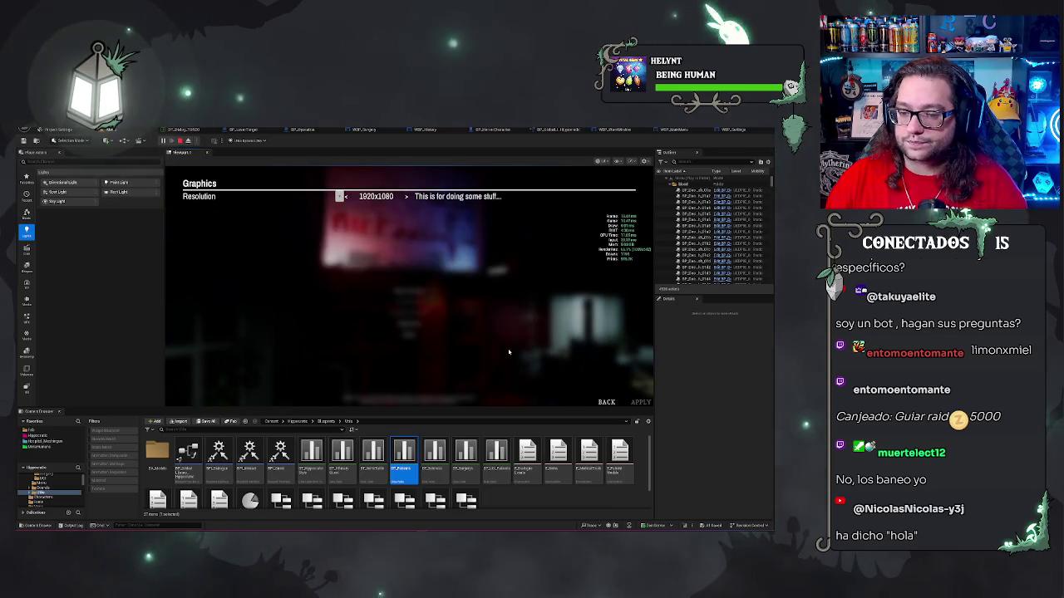
key(Escape)
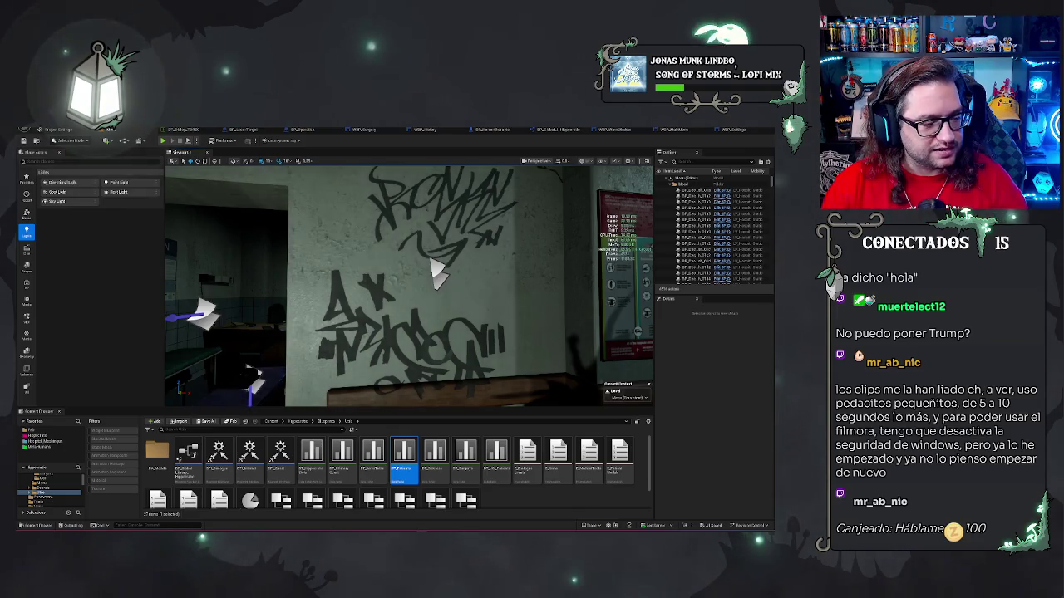
Turn on the Shift+L stats overlay and turn the view from the graffiti wall down the dark corridor.
key(shift+l)
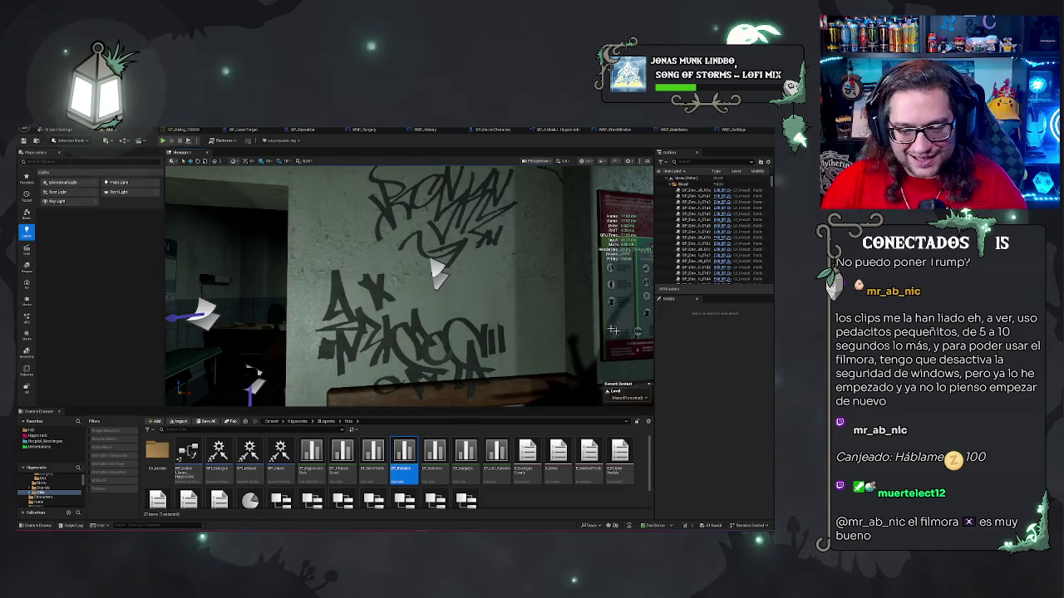
drag(613, 330, 540, 333)
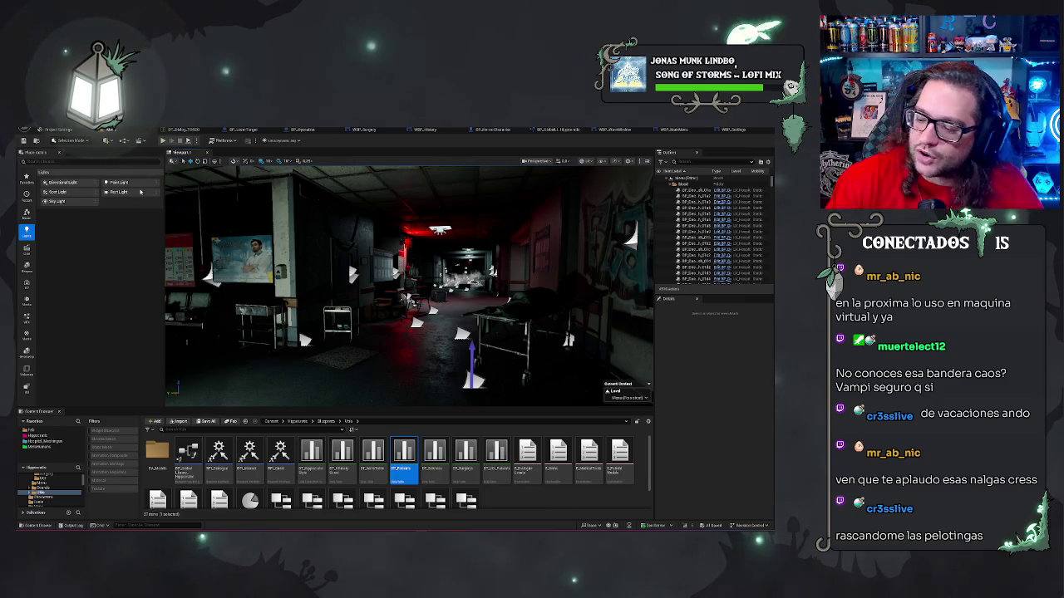
Play with Alt+P, open Options > Graphics, back out and close, stop play, then return to WBP_Settings.
key(alt+p)
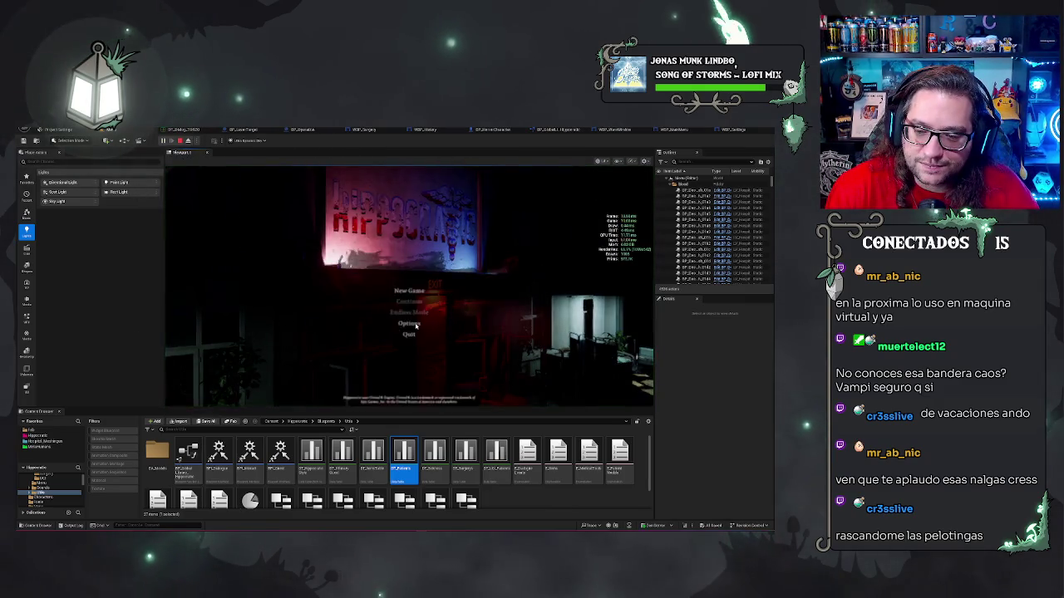
click(407, 304)
click(196, 207)
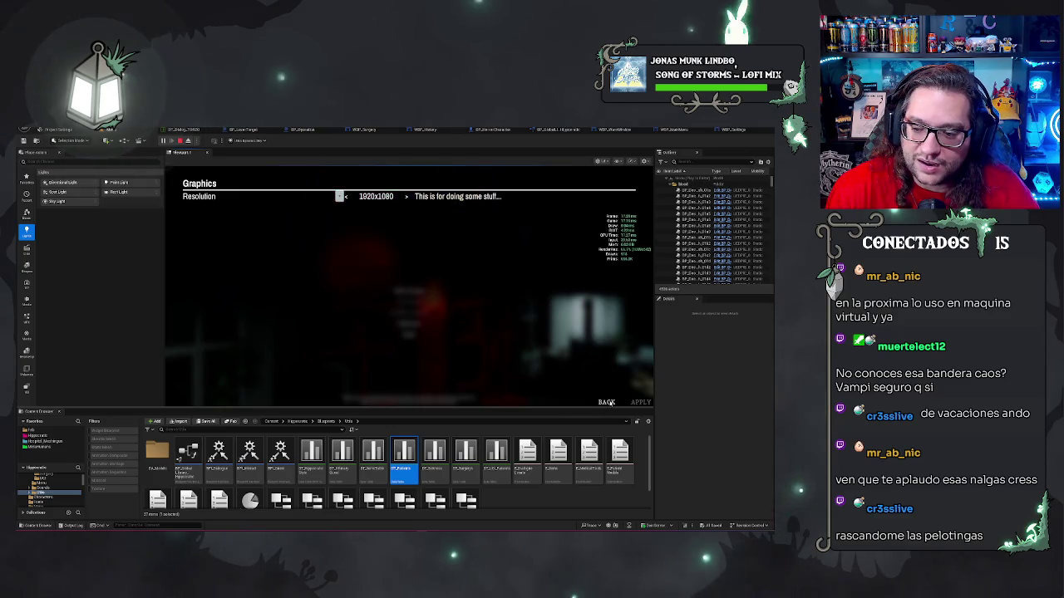
key(Escape)
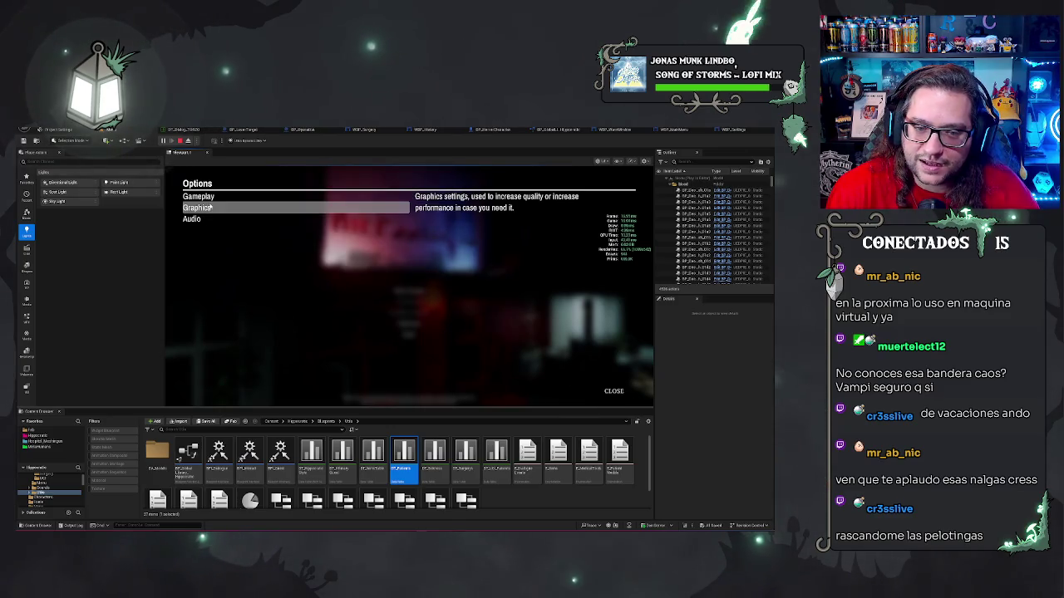
click(615, 390)
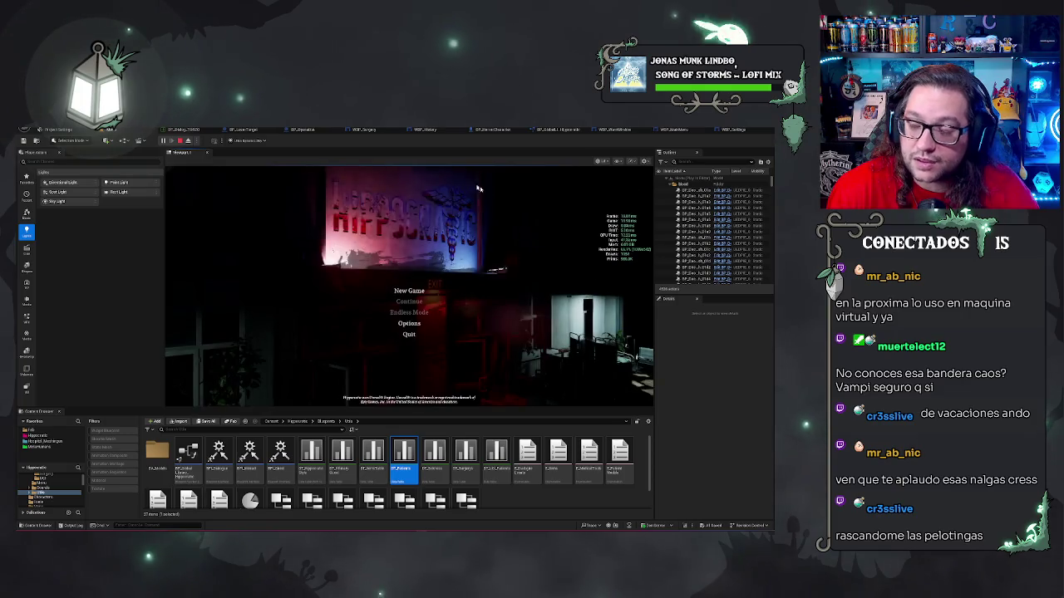
key(Escape)
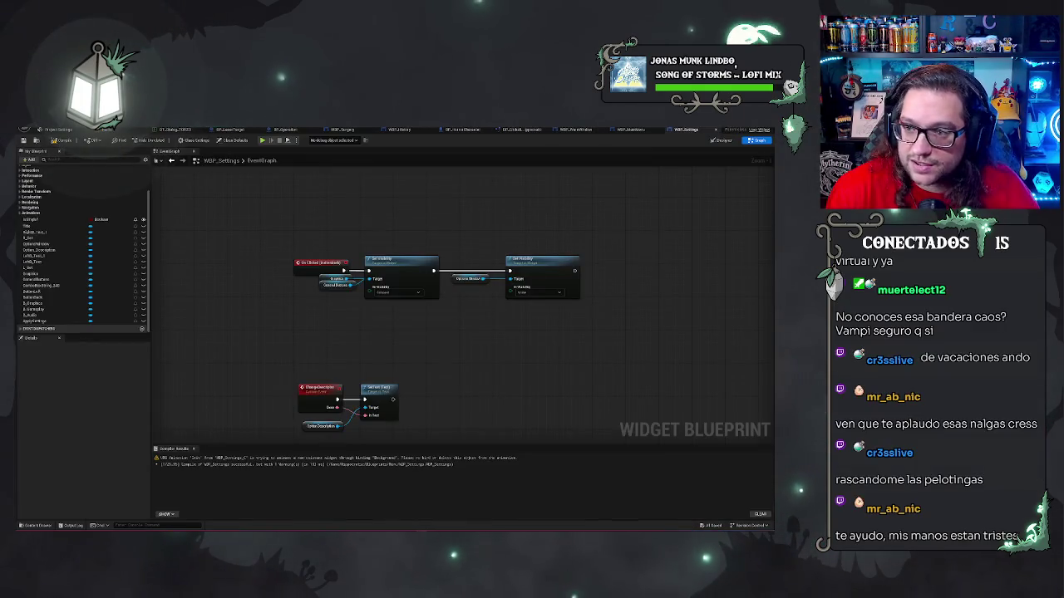
click(632, 129)
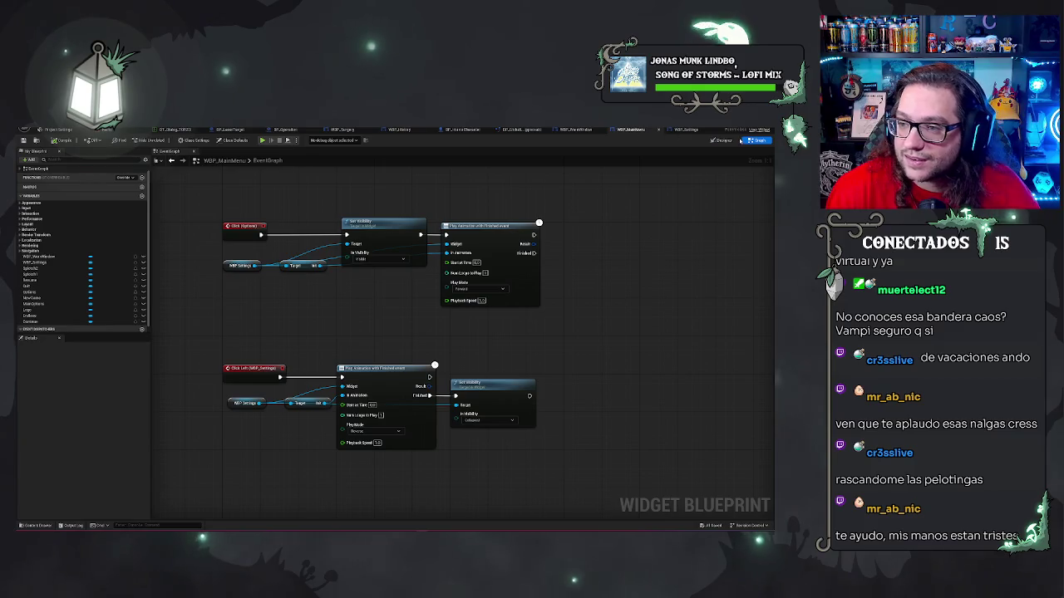
click(686, 130)
Show the WBP_Settings layout and select the container holding BACK and APPLY in the Hierarchy.
click(719, 140)
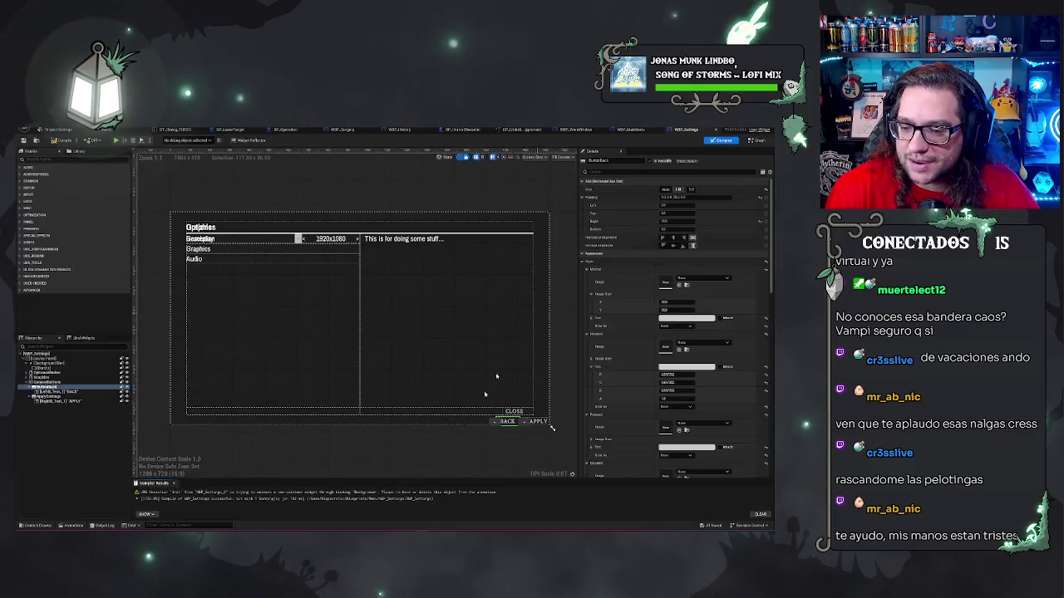
scroll(502, 420, up, 3)
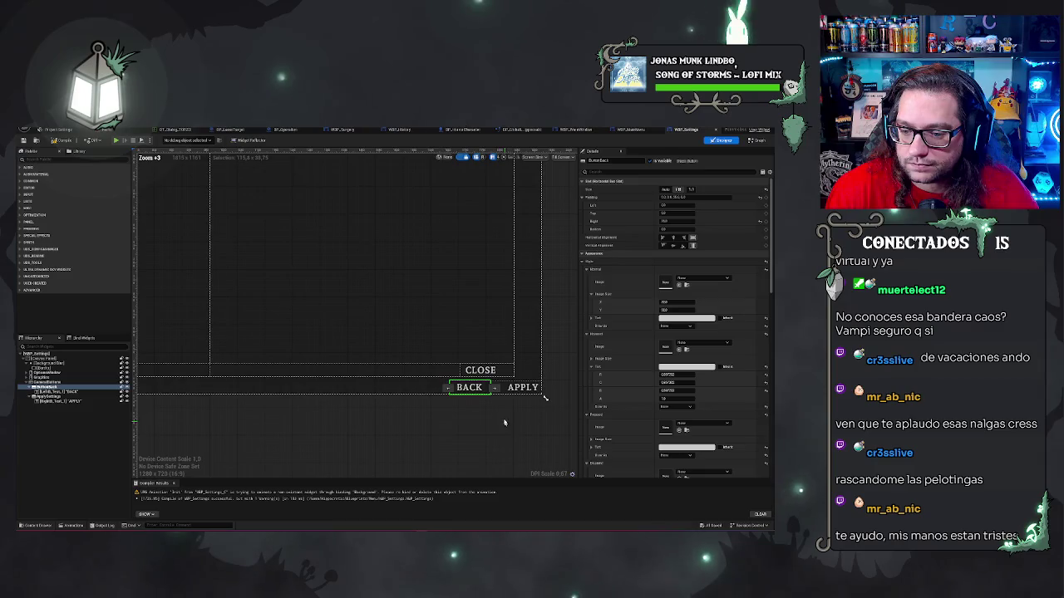
click(541, 392)
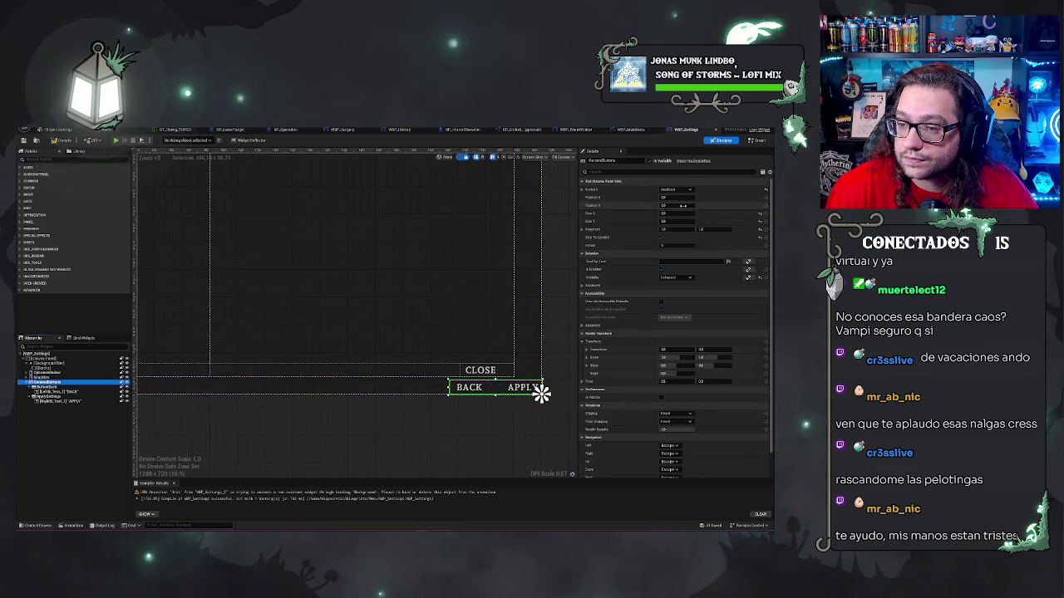
click(50, 378)
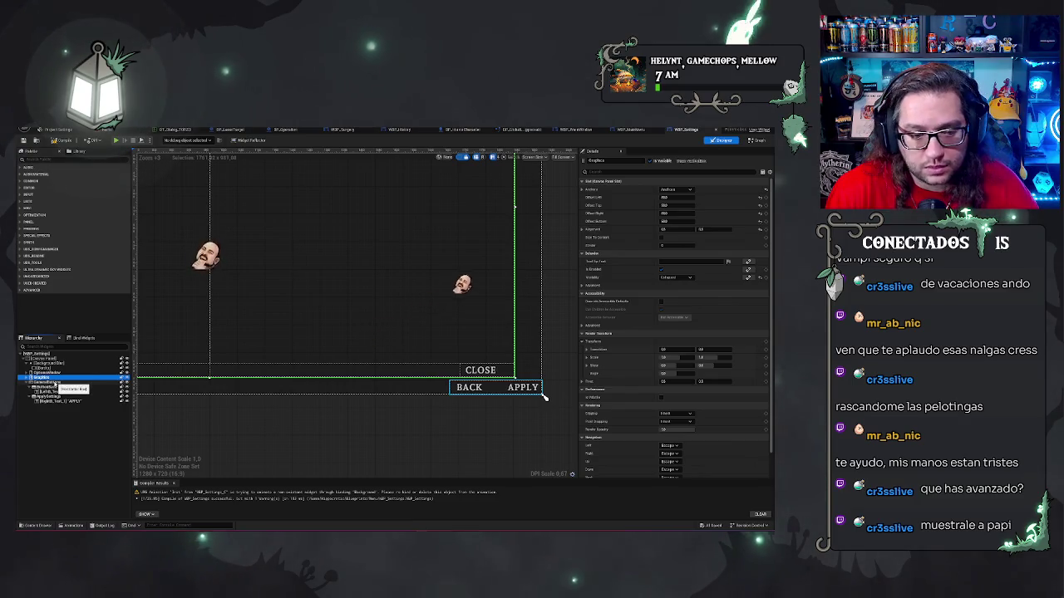
click(50, 381)
Set the container's Position X to 0 and raise its Position Y onto the CLOSE row.
click(665, 197)
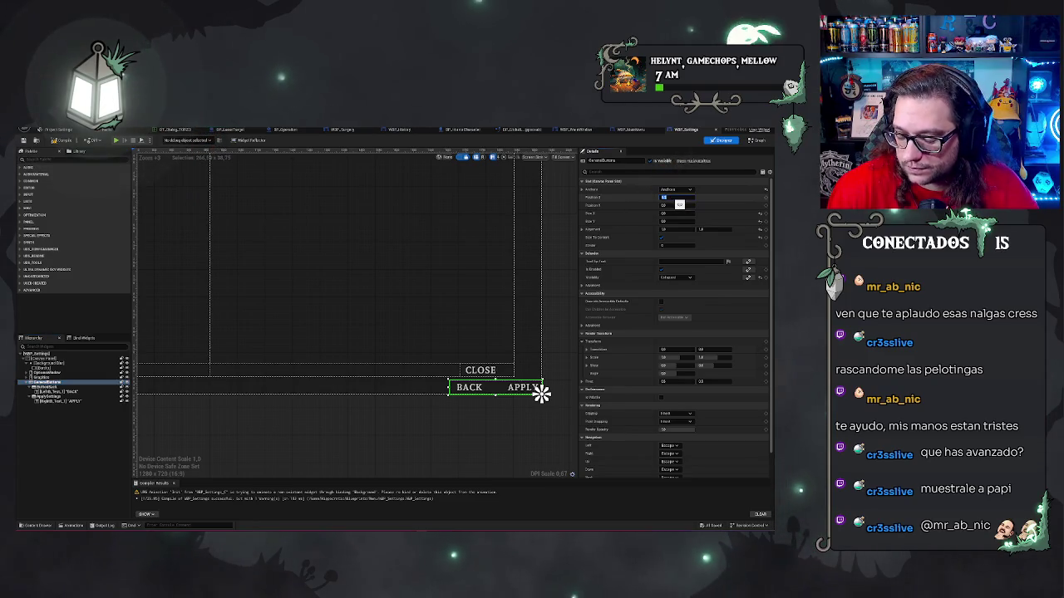
text(0)
key(Return)
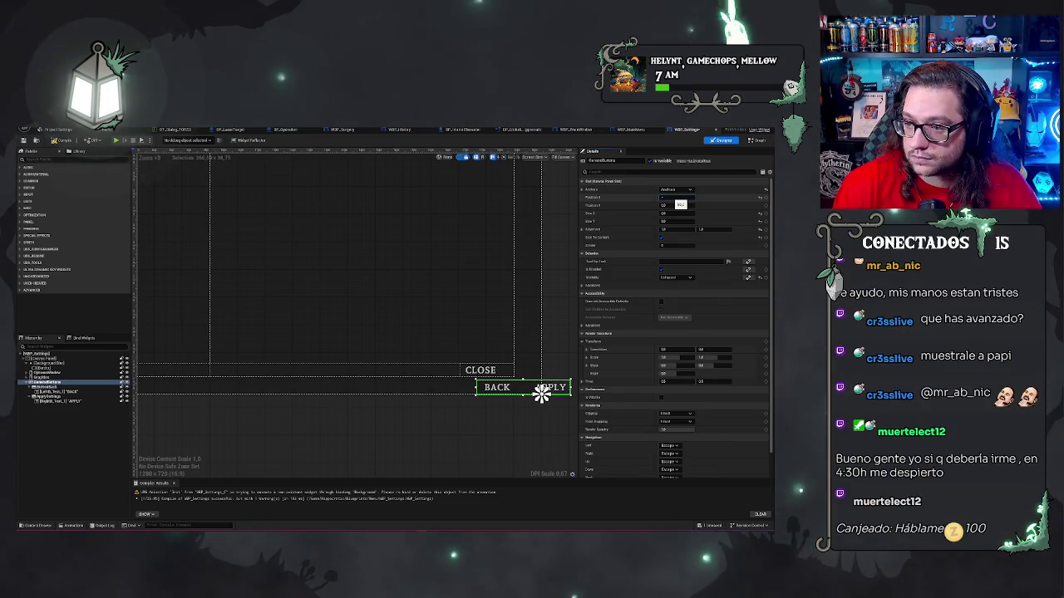
key(Return)
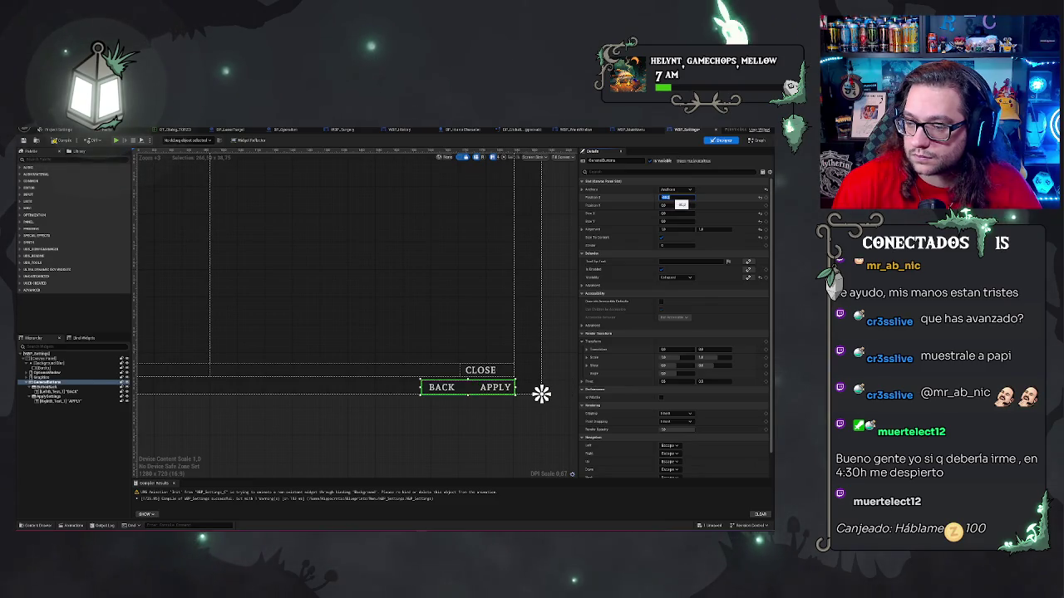
click(675, 203)
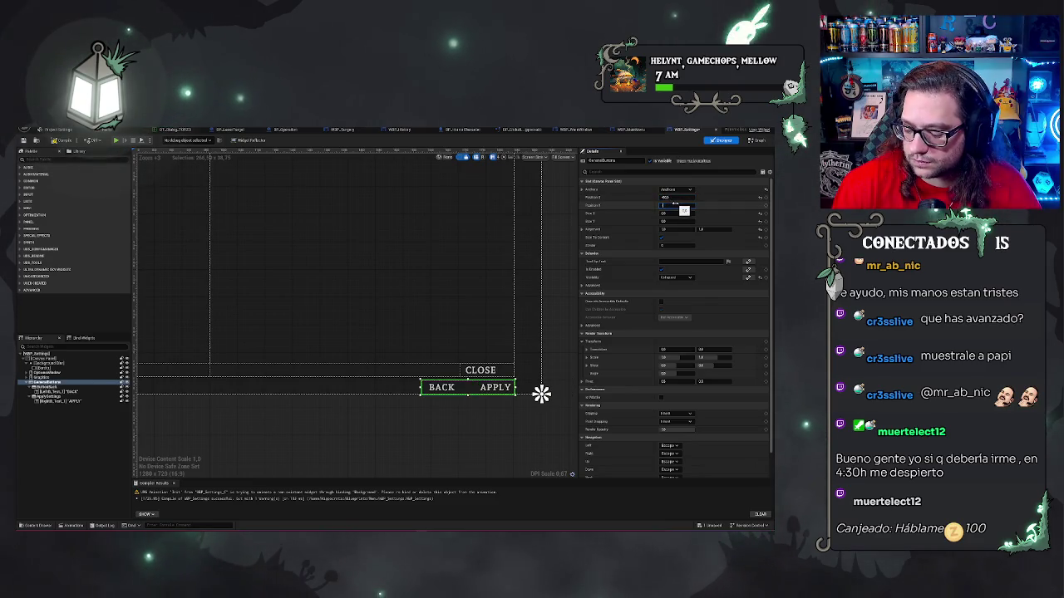
key(Return)
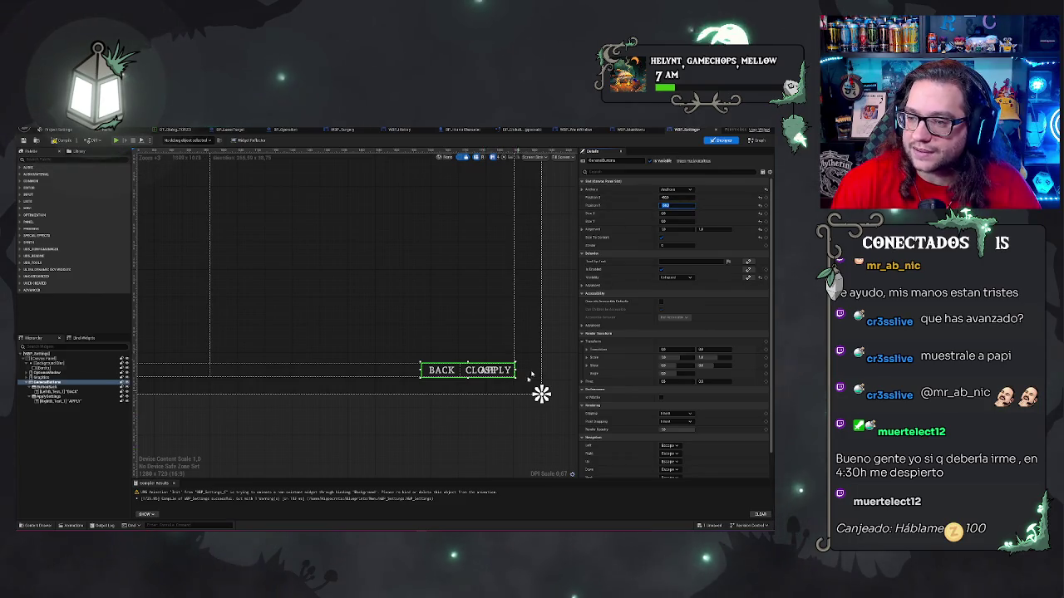
click(529, 426)
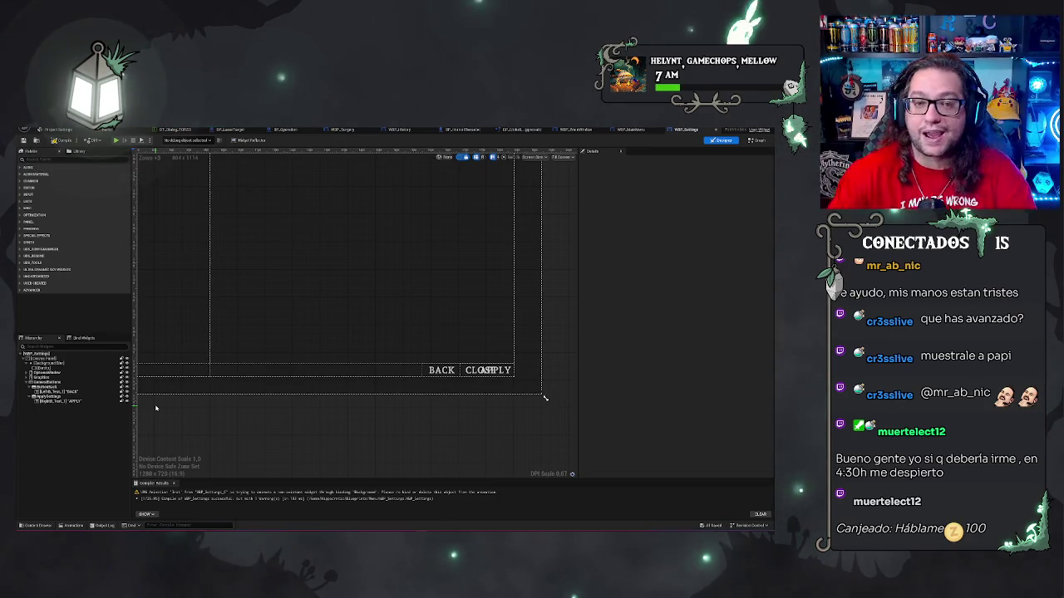
drag(249, 423, 187, 266)
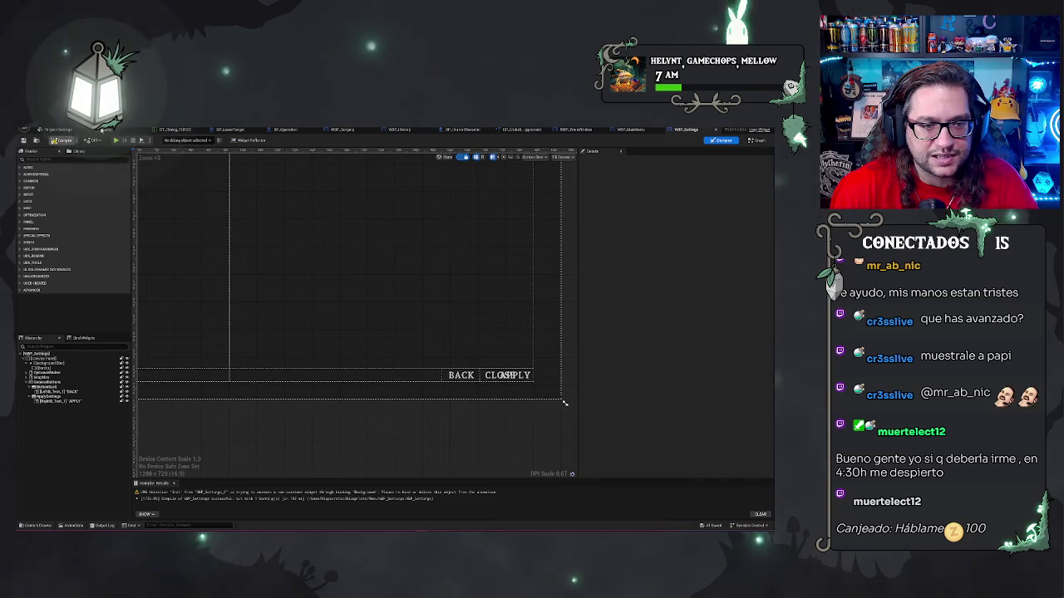
Start Play-in-Editor and check the Options Graphics page before closing back to the main menu.
key(ctrl+Tab)
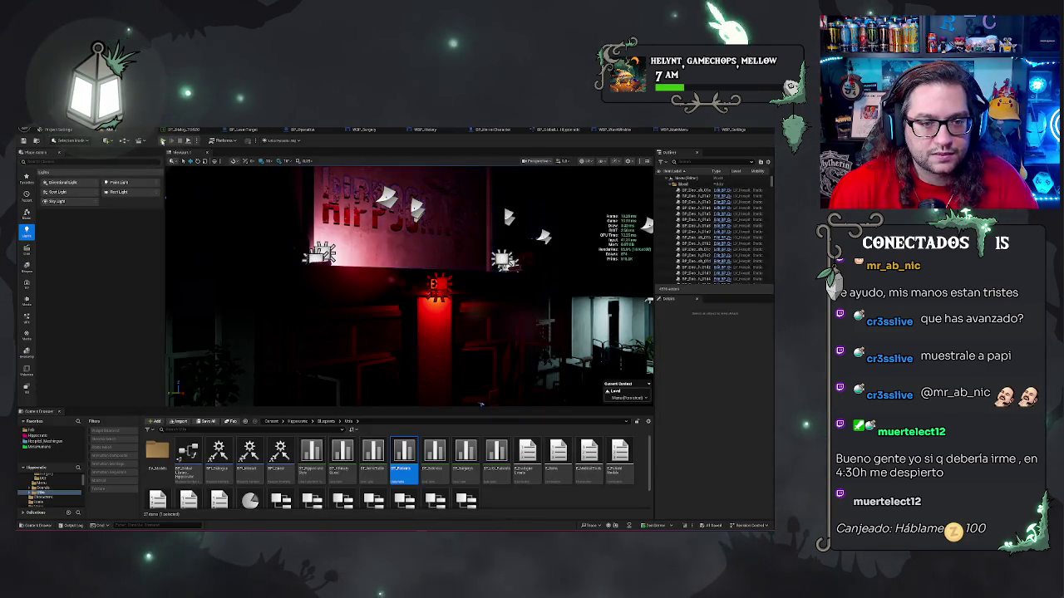
key(alt+p)
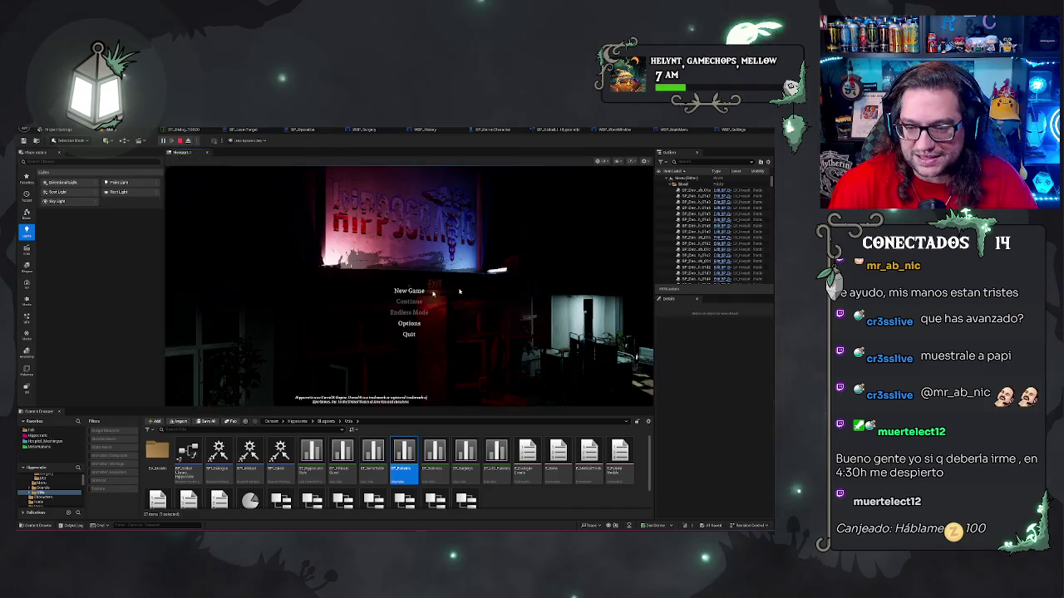
click(407, 323)
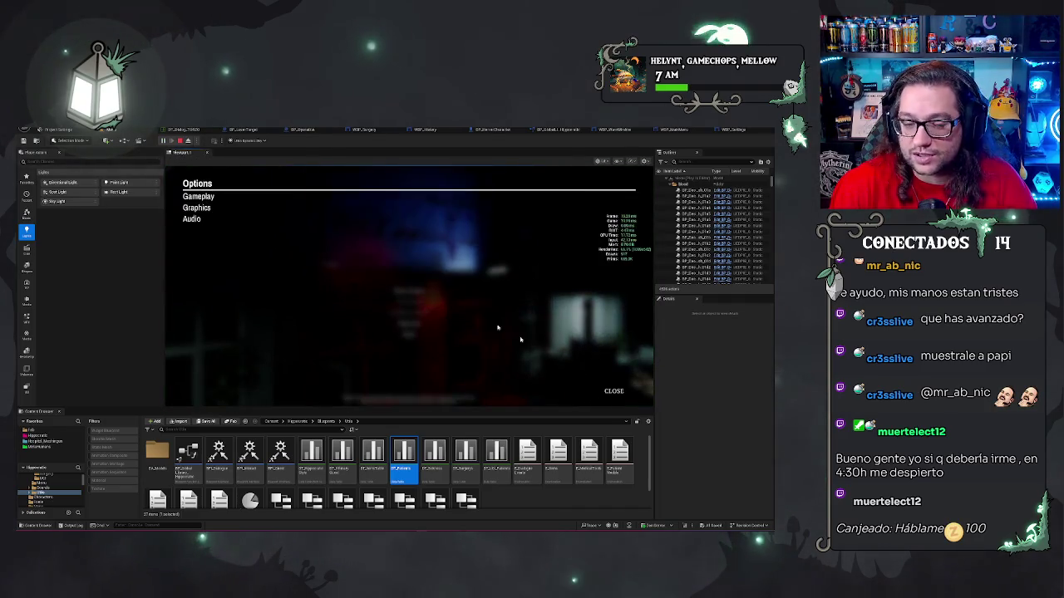
click(197, 208)
click(615, 391)
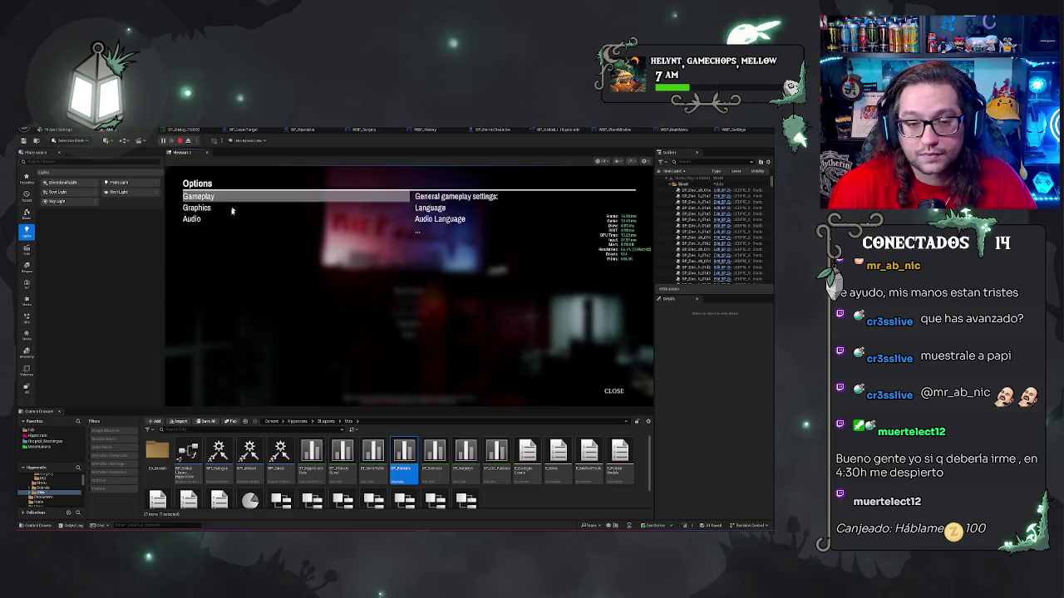
click(615, 391)
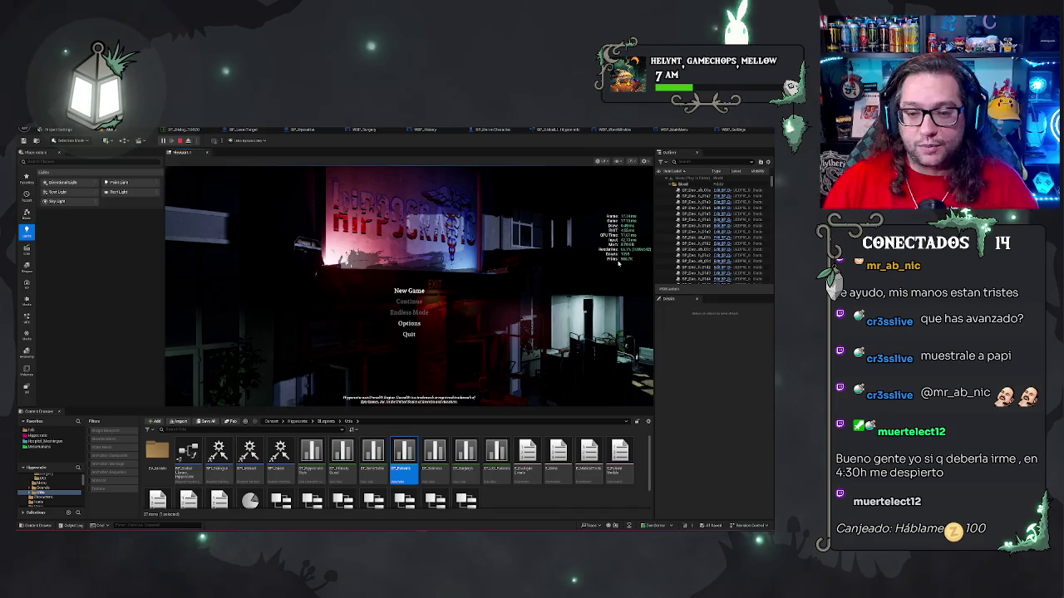
Start a new game, accept the patient's prompt, cut the abdominal incision and apply the third tool.
click(409, 290)
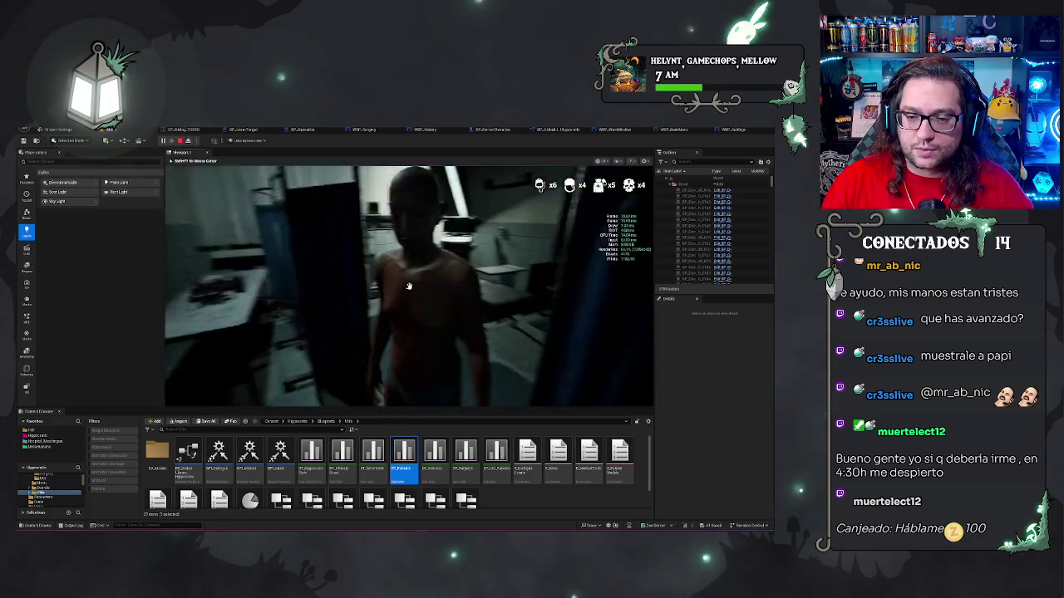
key(e)
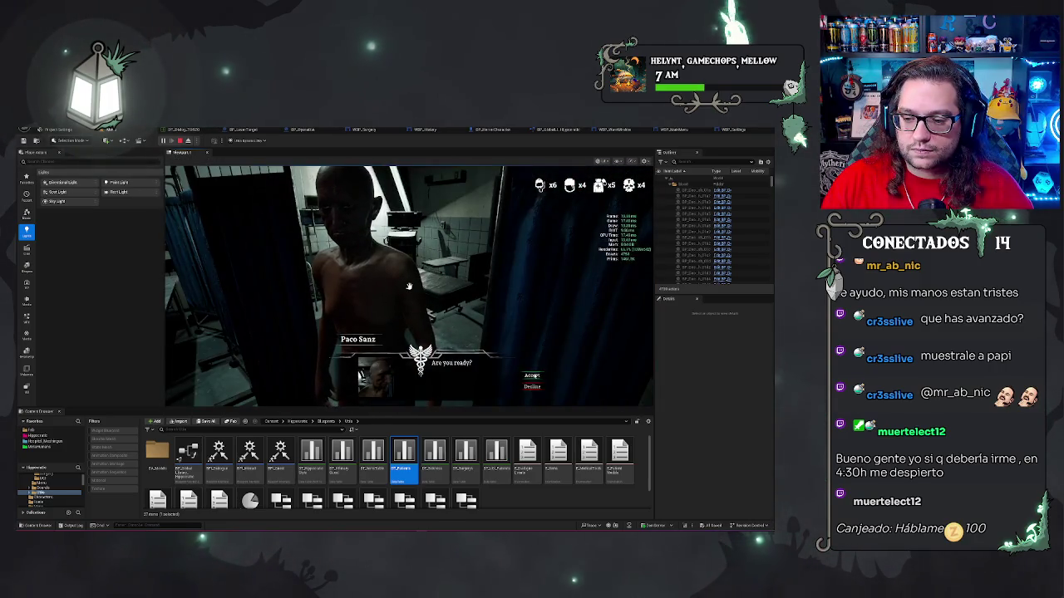
key(e)
key(e)
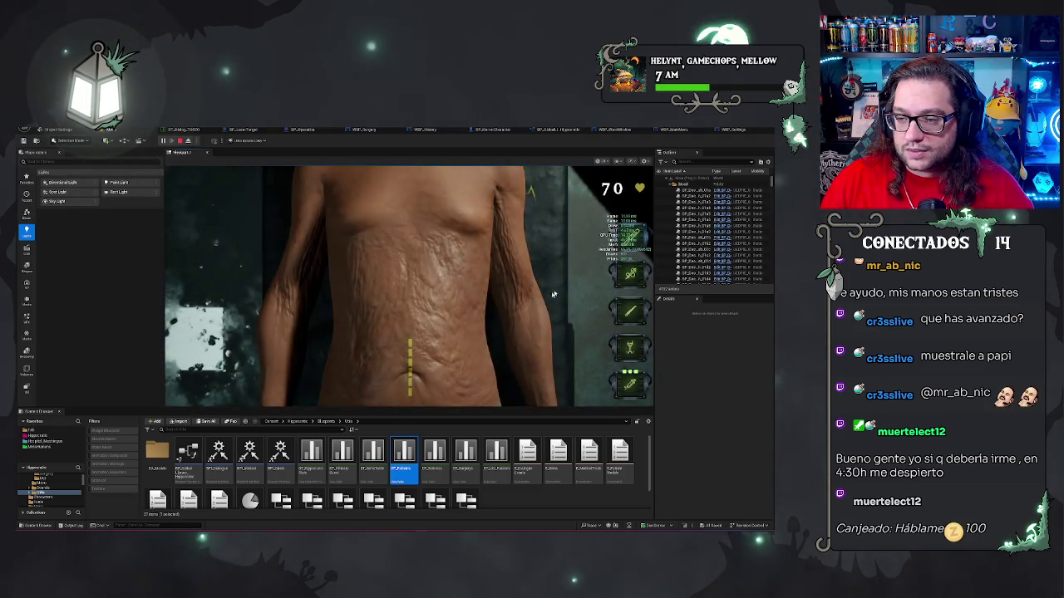
click(410, 366)
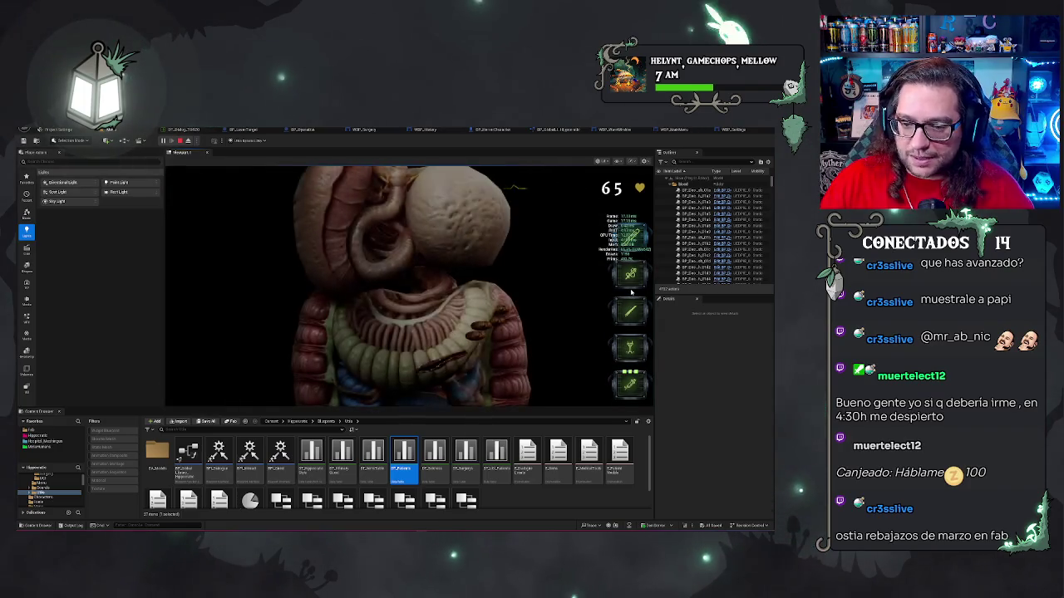
click(629, 347)
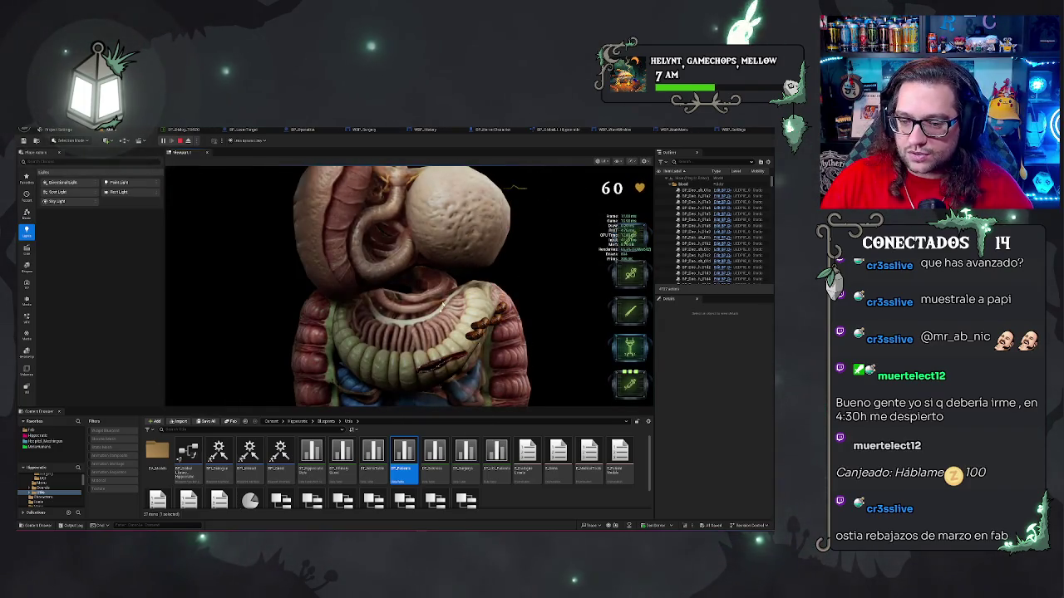
click(415, 281)
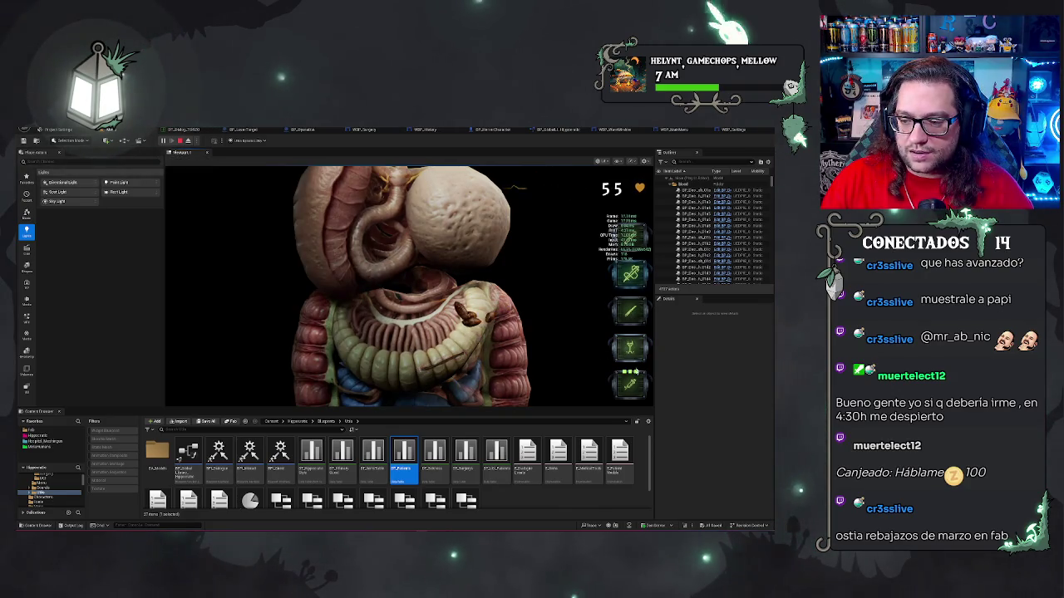
Apply the last tool to the central intestine, then burn across the organs with the laser.
key(4)
click(450, 365)
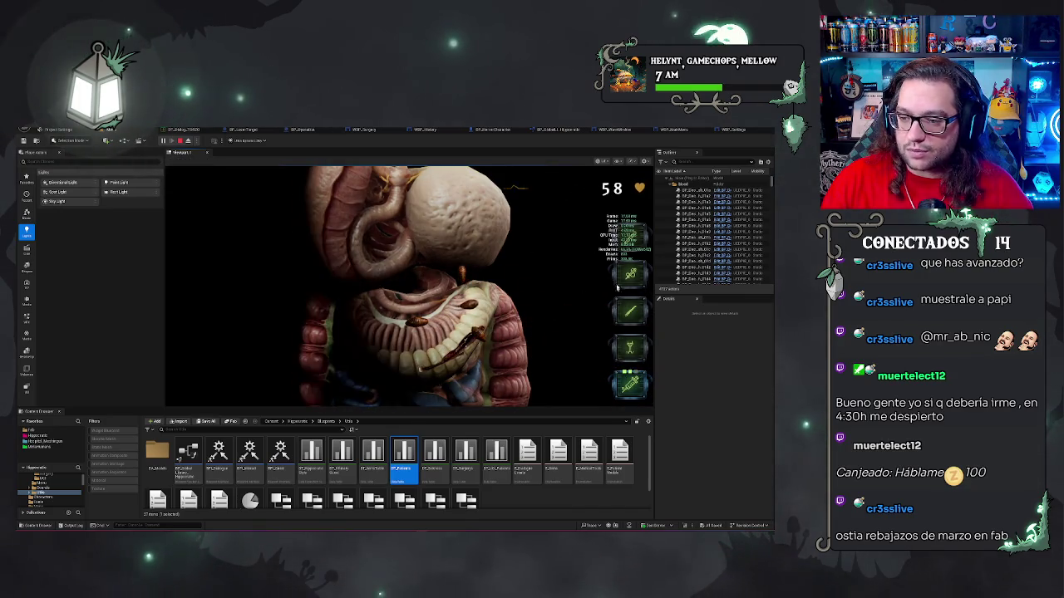
click(641, 314)
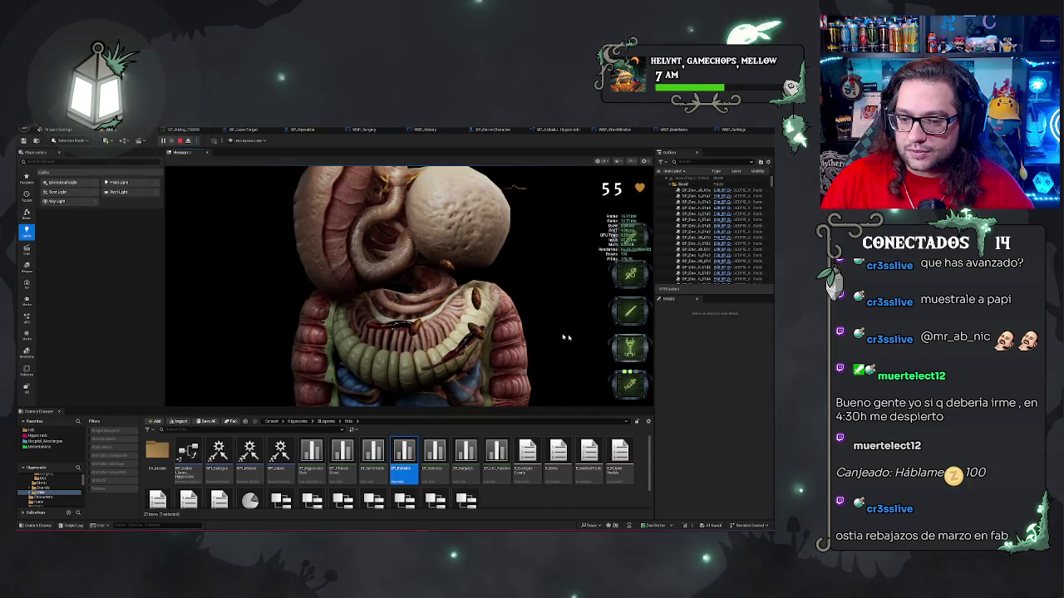
mouse_move(641, 314)
mouse_down()
mouse_move(475, 311)
mouse_move(477, 326)
mouse_move(475, 311)
mouse_move(506, 308)
mouse_move(424, 281)
mouse_move(411, 289)
mouse_up()
mouse_move(408, 288)
mouse_down()
mouse_move(379, 274)
mouse_move(391, 297)
mouse_up()
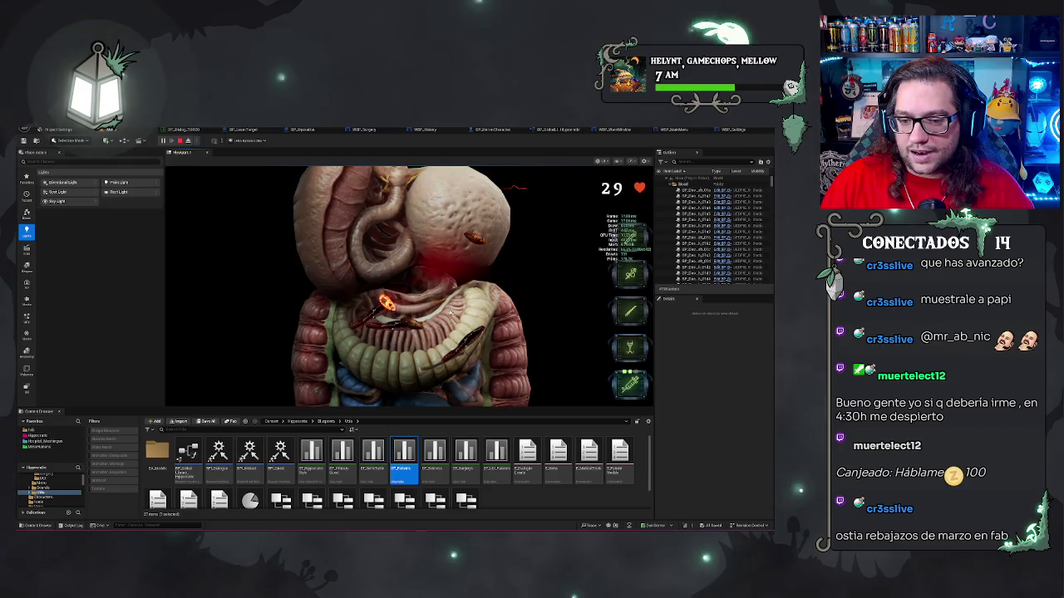
Switch to the probe and remove the two parasite worms from the intestines.
key(4)
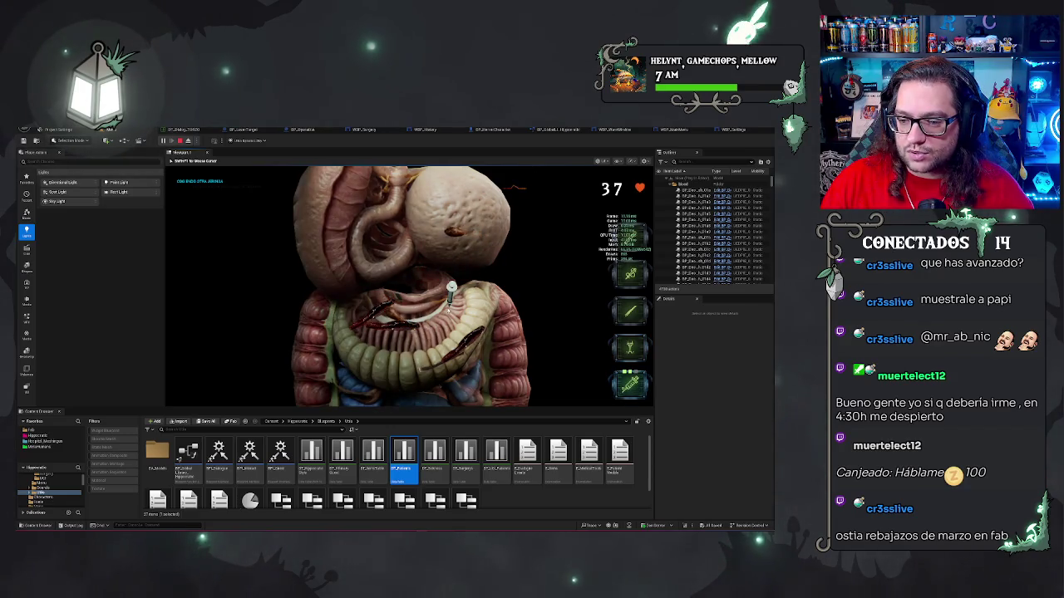
scroll(452, 349, up, 3)
click(451, 365)
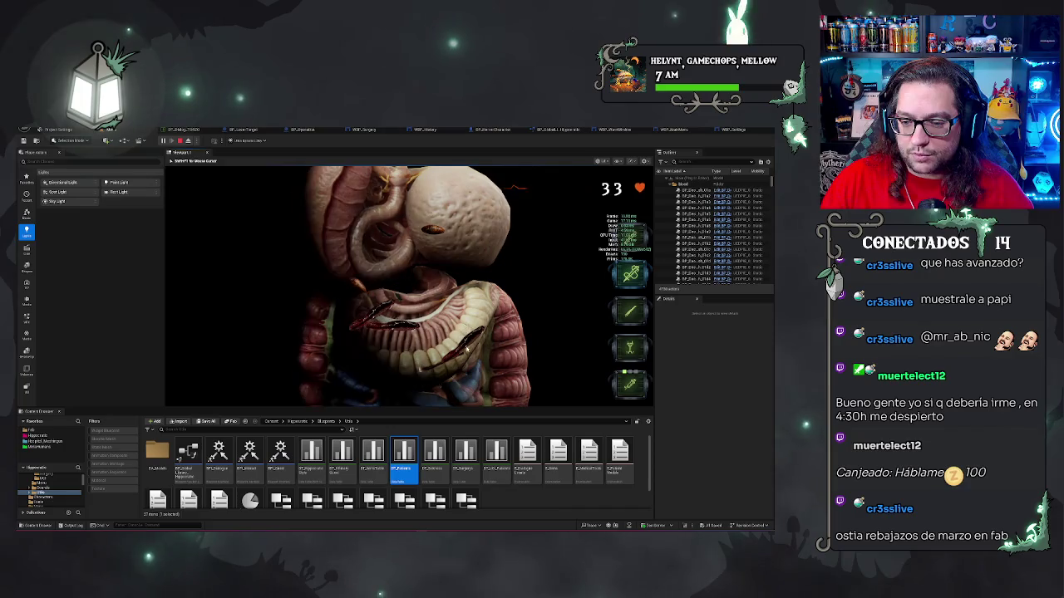
click(386, 328)
click(389, 244)
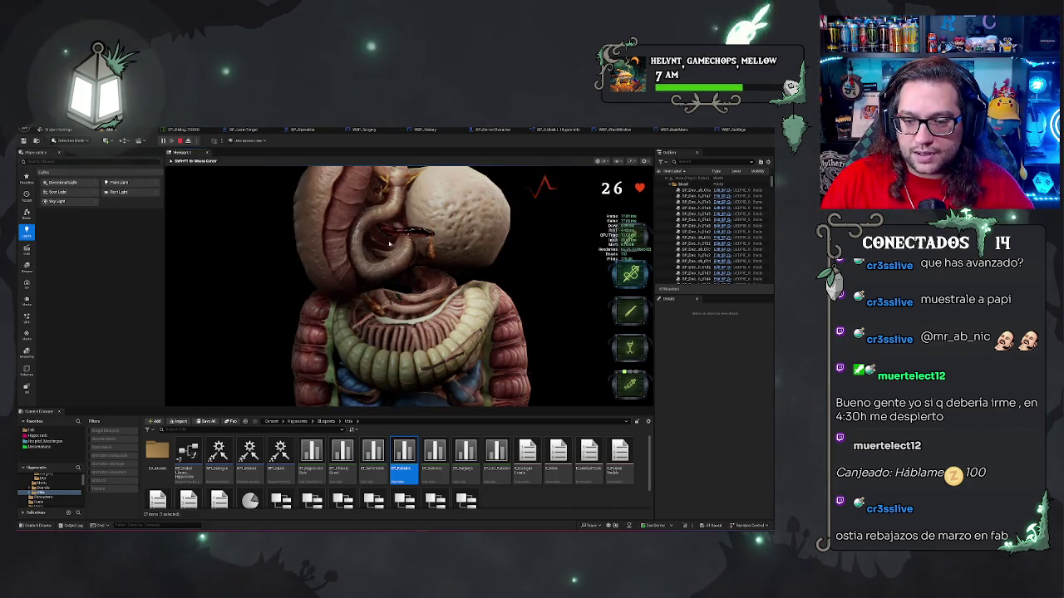
scroll(430, 221, down, 2)
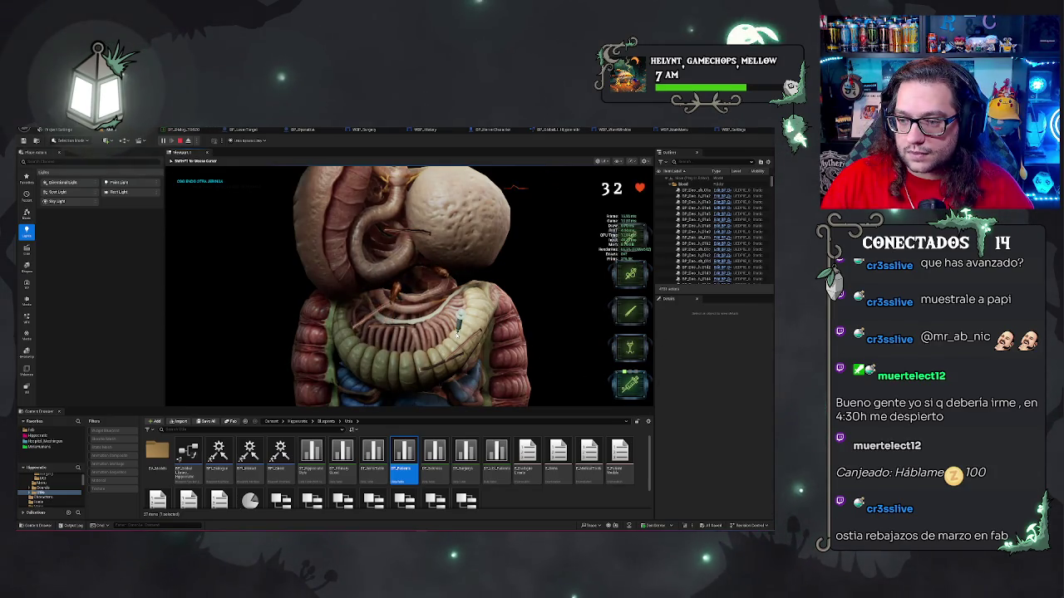
Fire the laser again, then use the scalpel to clean the dark red streaks off the stomach.
key(shift+F1)
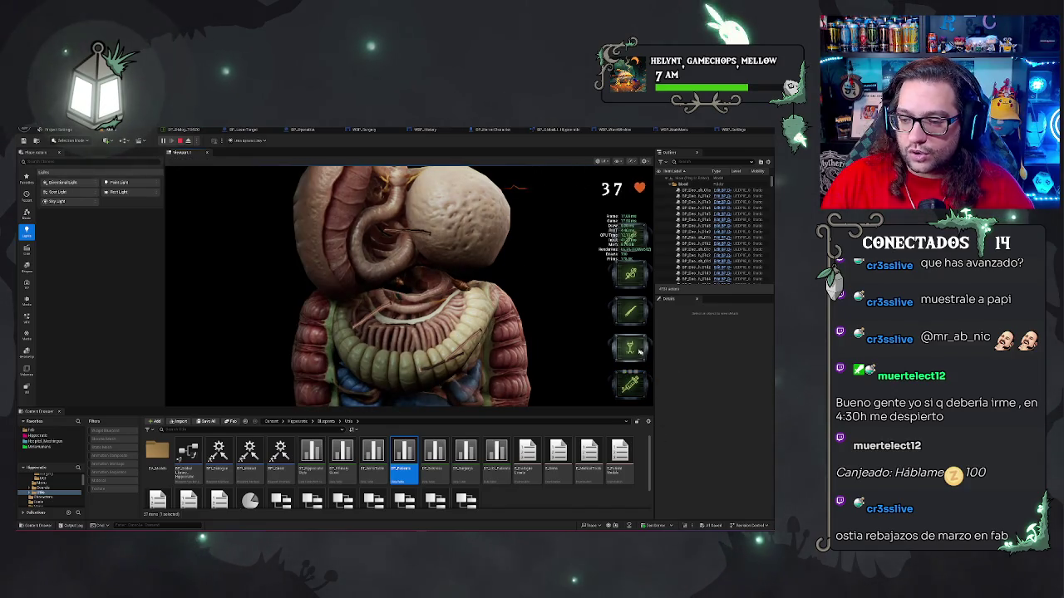
click(639, 354)
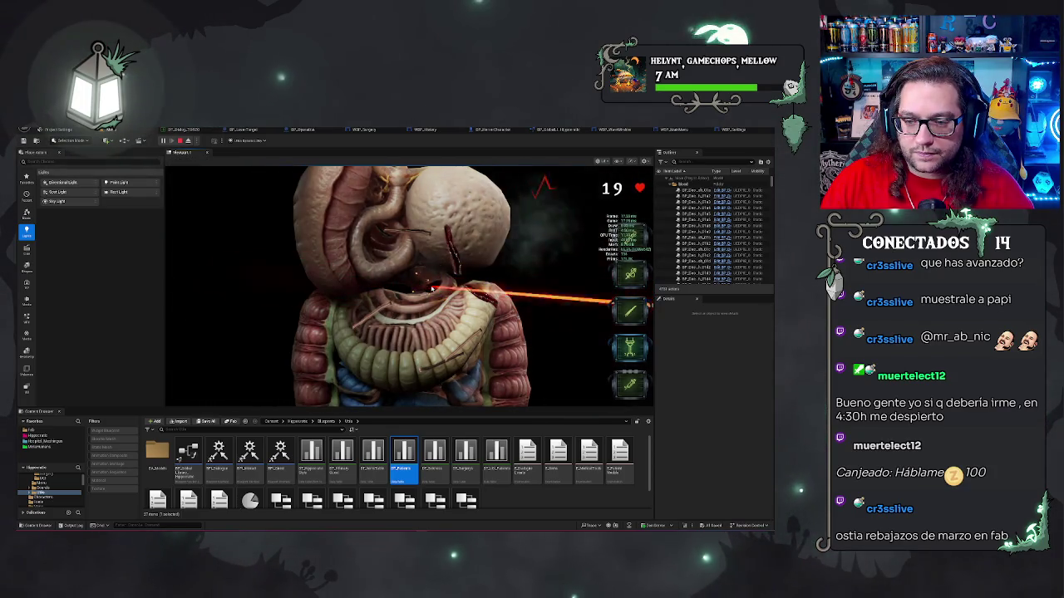
click(630, 347)
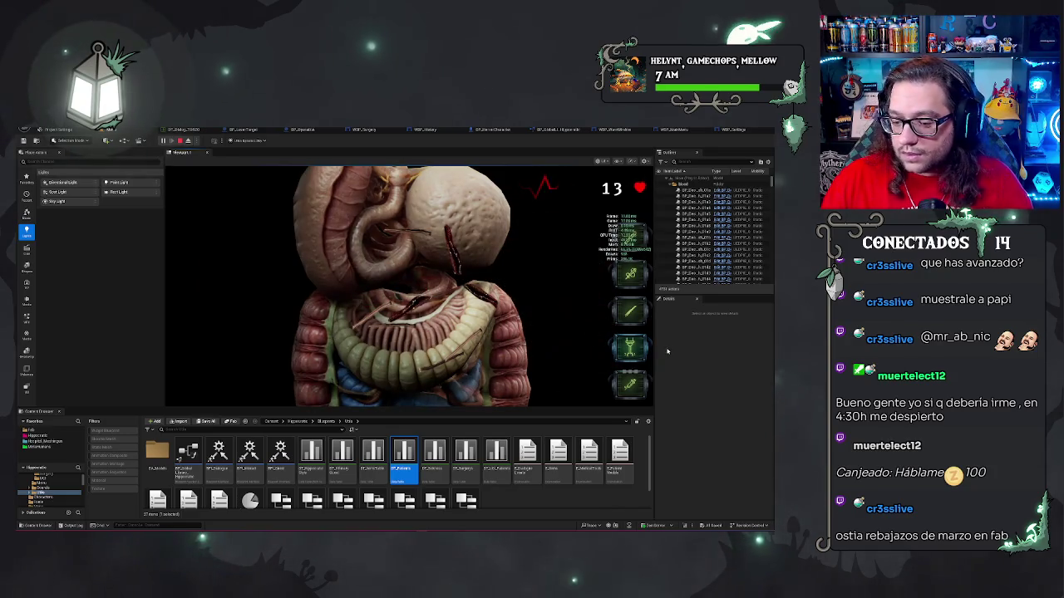
click(630, 275)
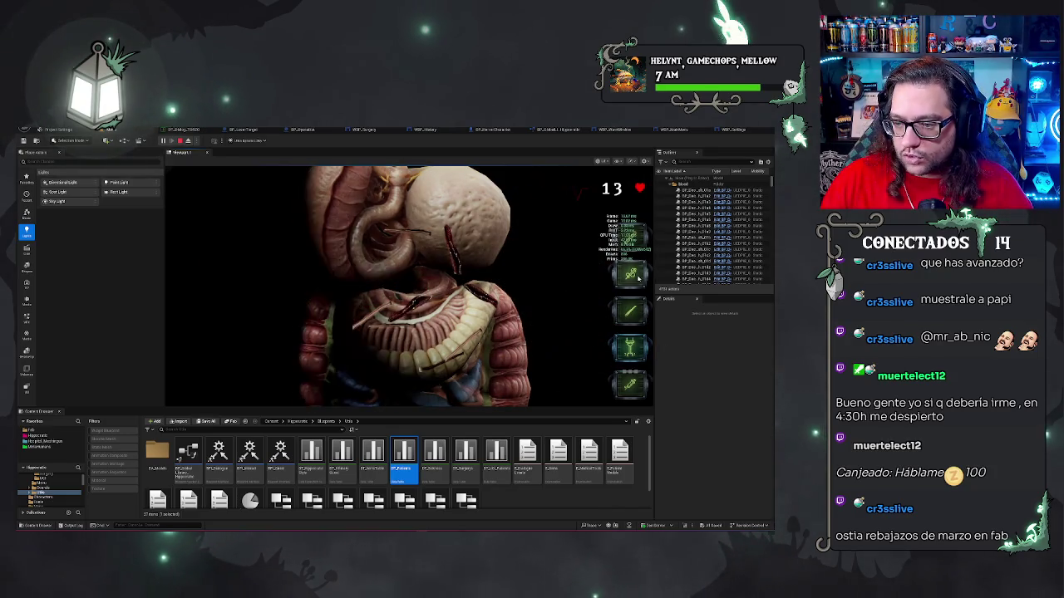
click(481, 286)
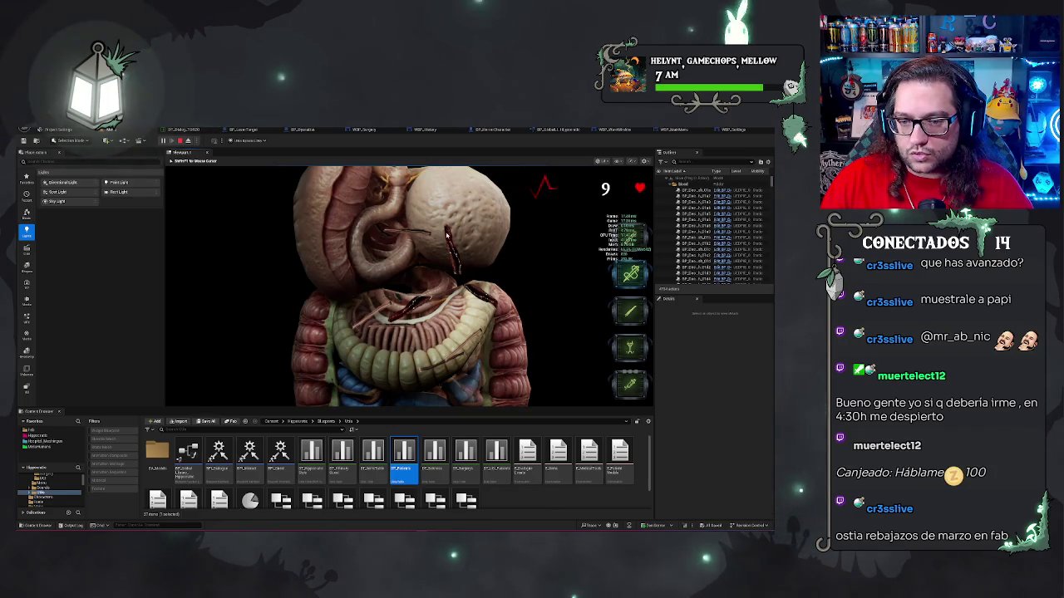
click(443, 260)
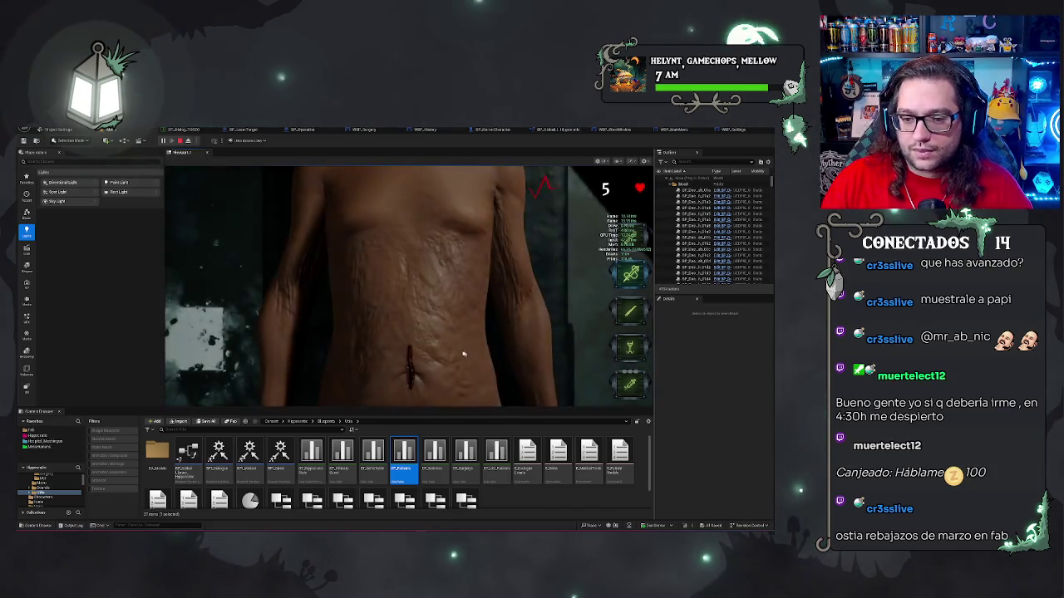
Clean the blood from the abdominal incision, then sit down at the office computer.
click(414, 350)
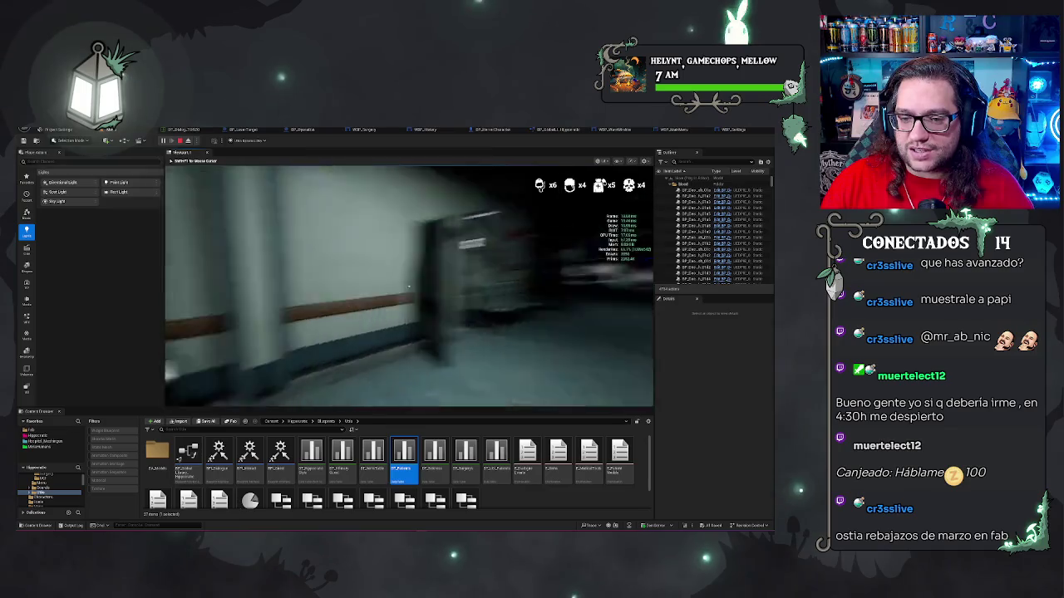
key(e)
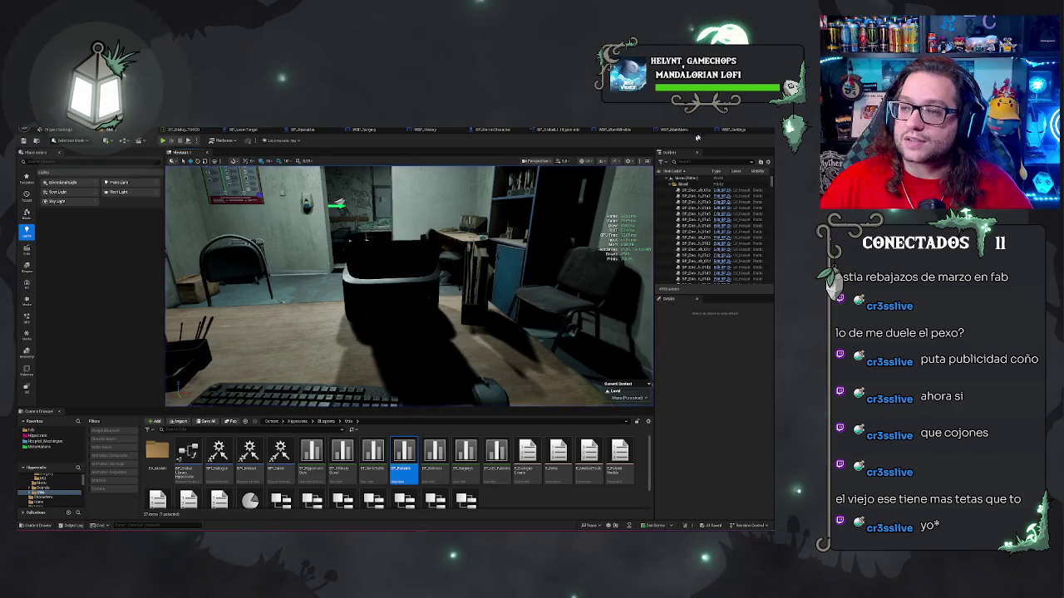
Exit play mode and hide the BACK/APPLY group and overlapping content panels in WBP_Settings.
key(Escape)
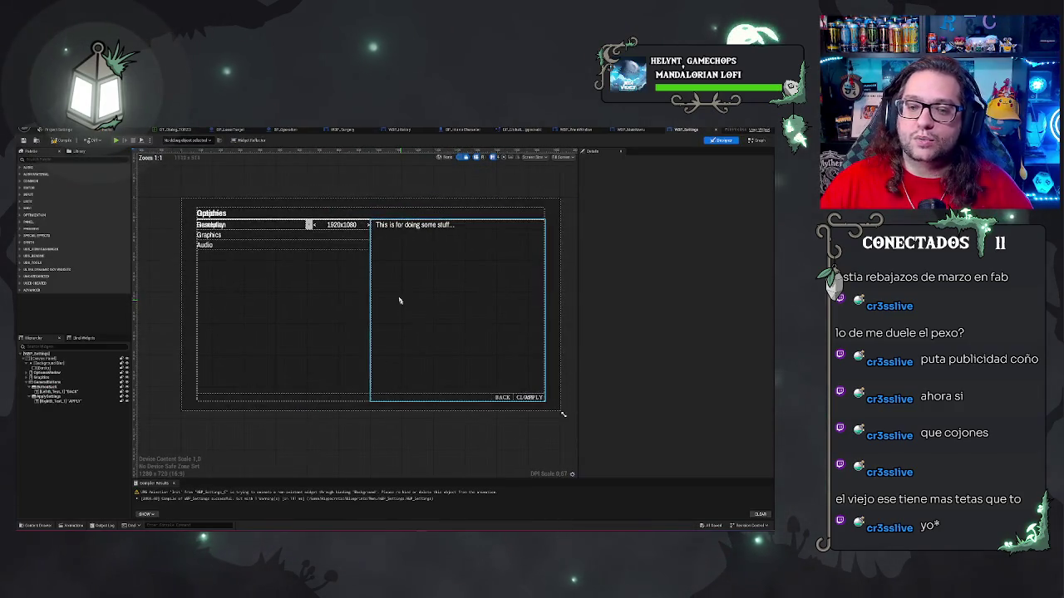
click(127, 383)
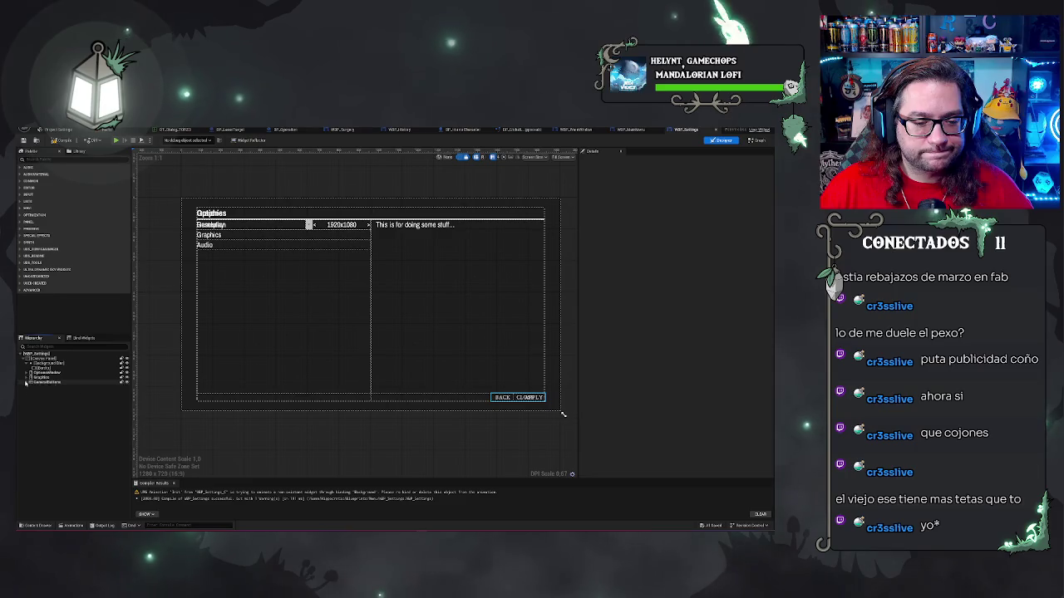
click(127, 383)
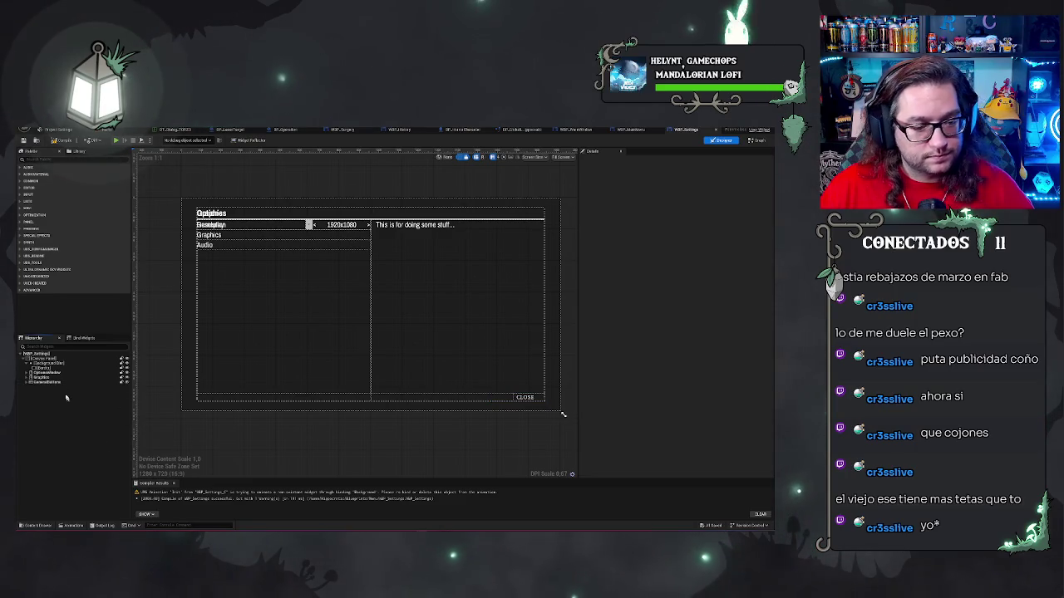
click(123, 378)
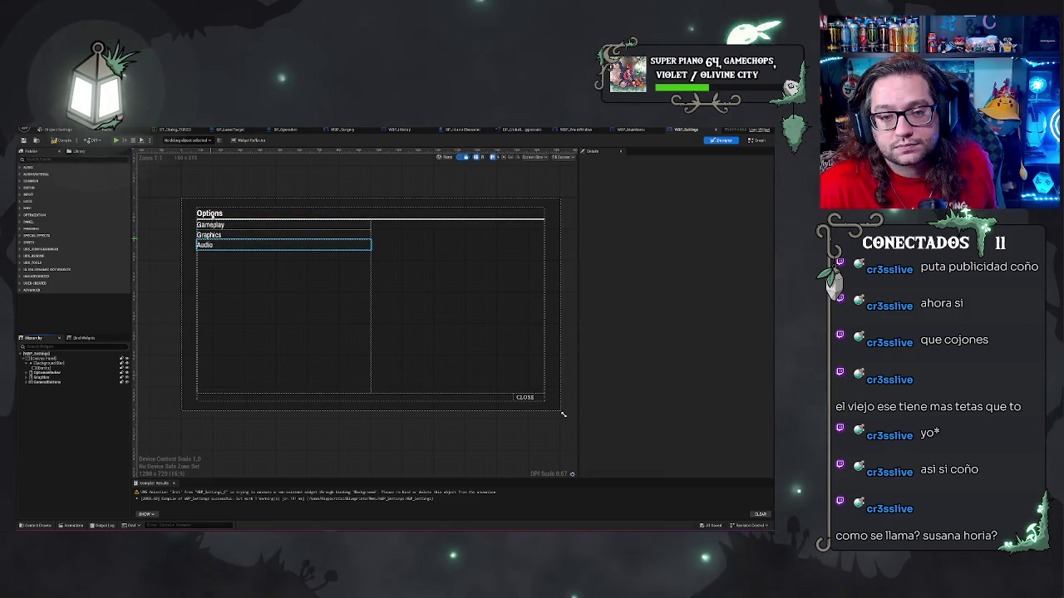
click(284, 169)
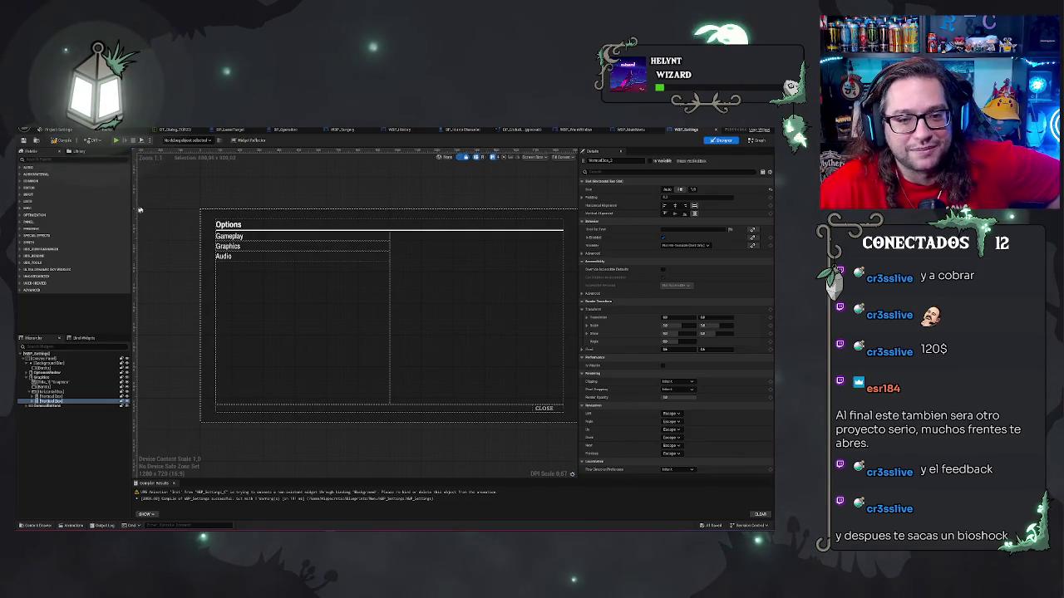
drag(228, 199, 208, 202)
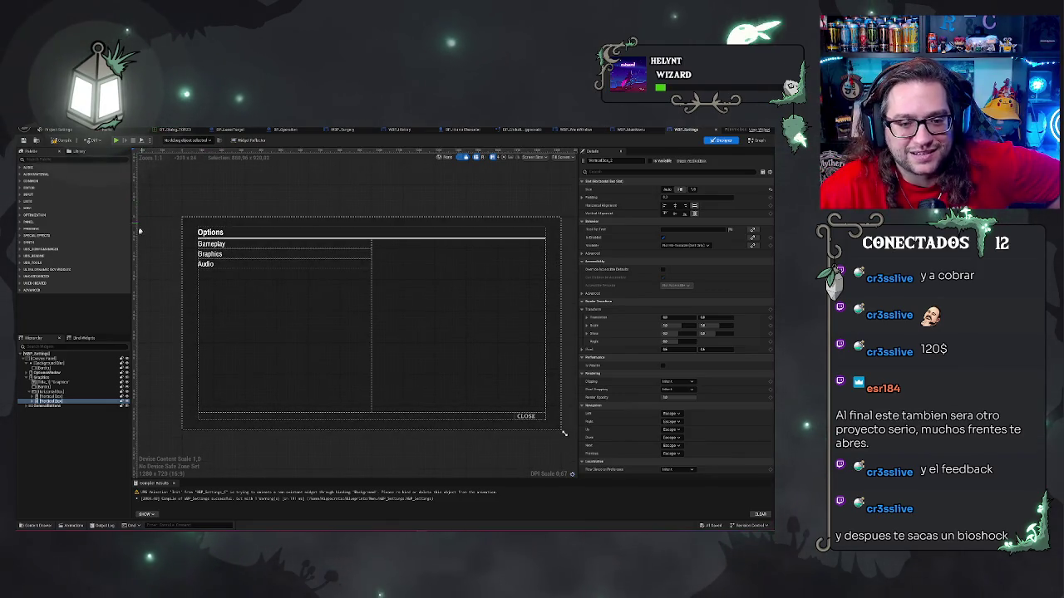